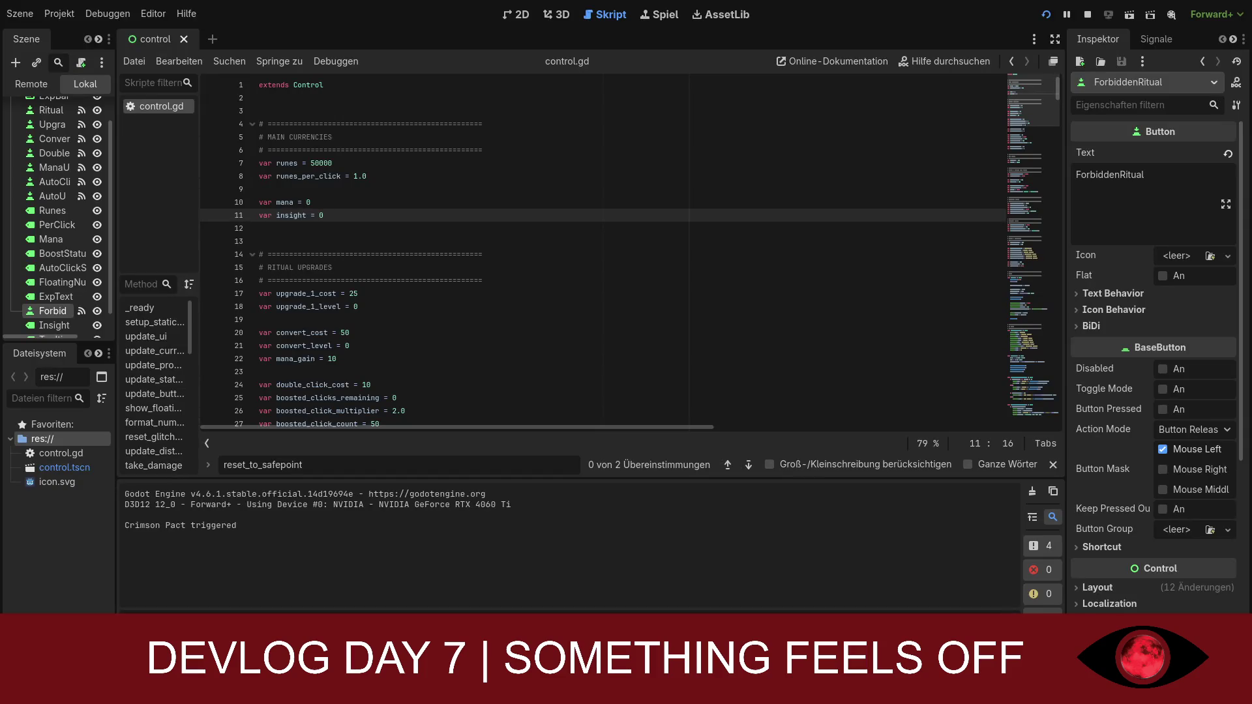
- Paste crimson_pact_cost = 3, crimson_pact_level = 0 and crimson_pact_owned = false below auto_upgrade_level
click(600, 294)
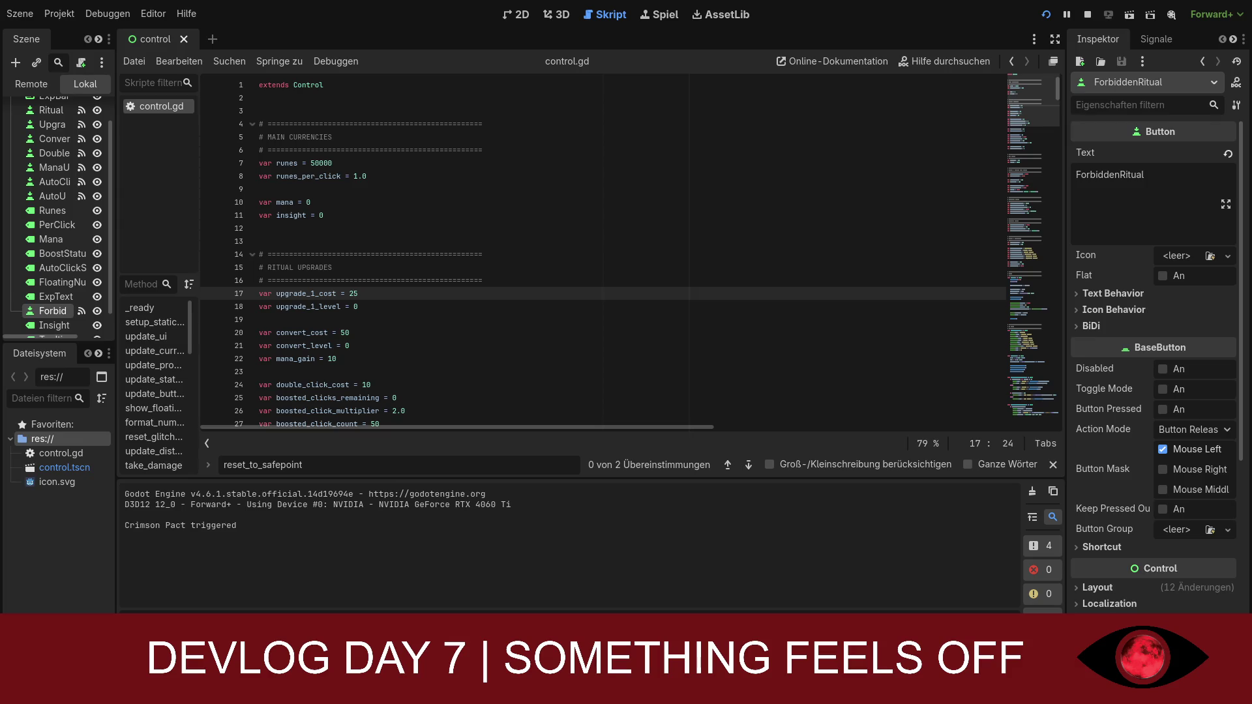
scroll(603, 255, down, 4)
scroll(604, 254, down, 1)
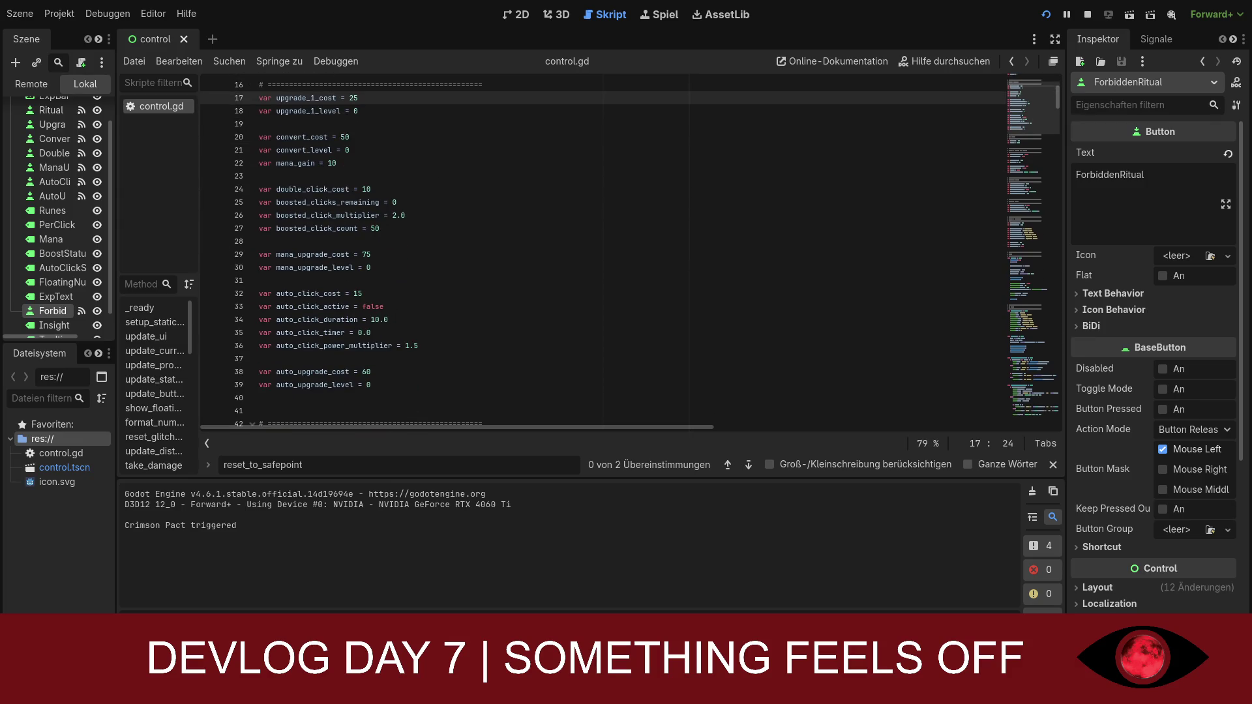
scroll(491, 359, down, 1)
click(491, 360)
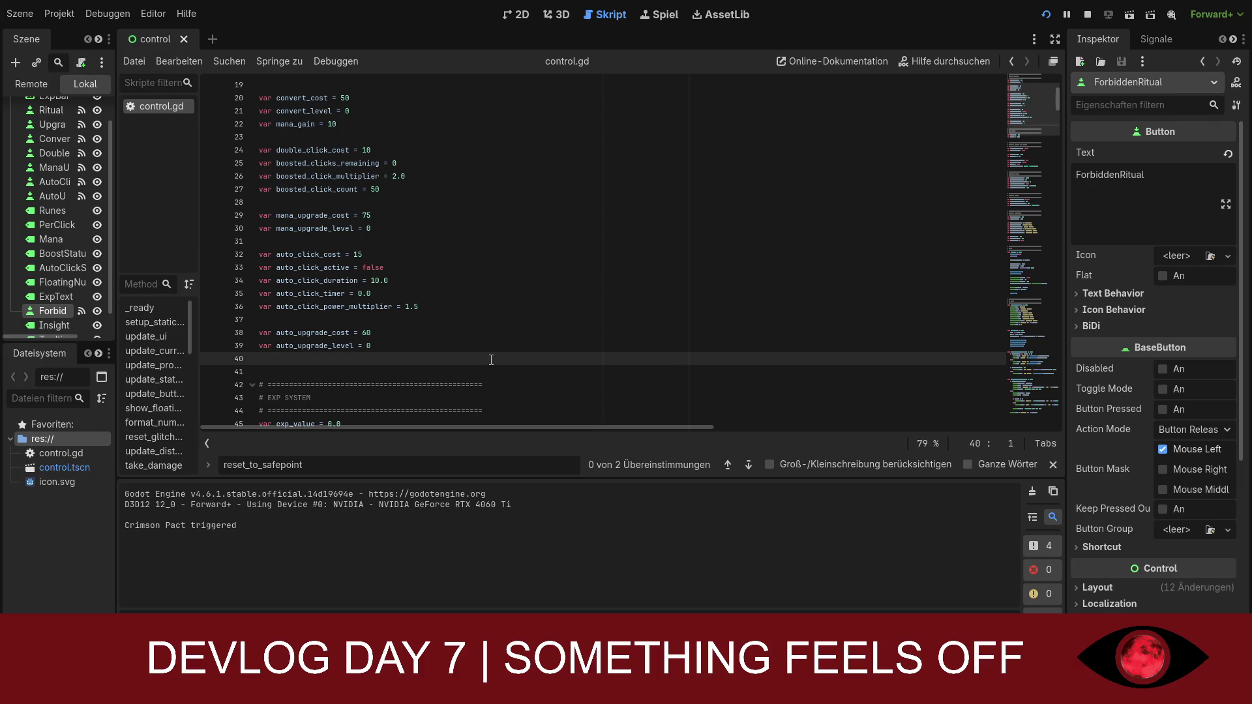
key(Return)
text(var crimson_pact_cost = 3 var crimson_pact_level = 0 var crimson_pact_owned = false)
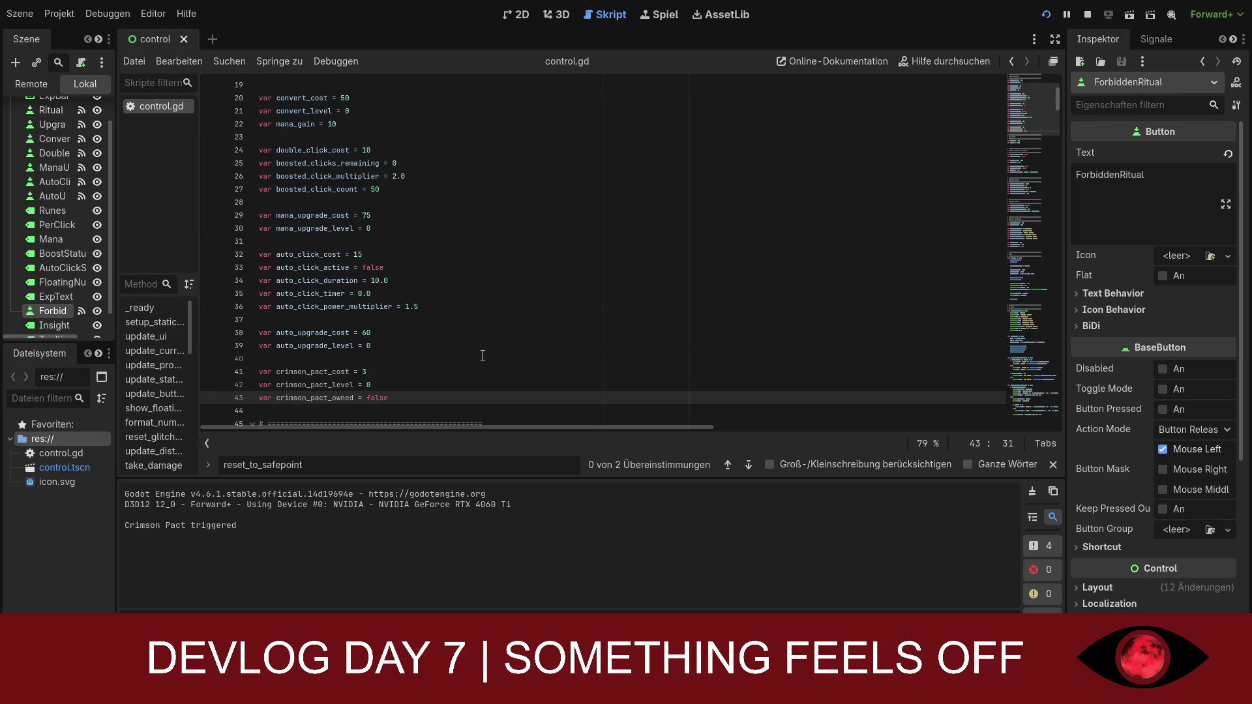
click(385, 371)
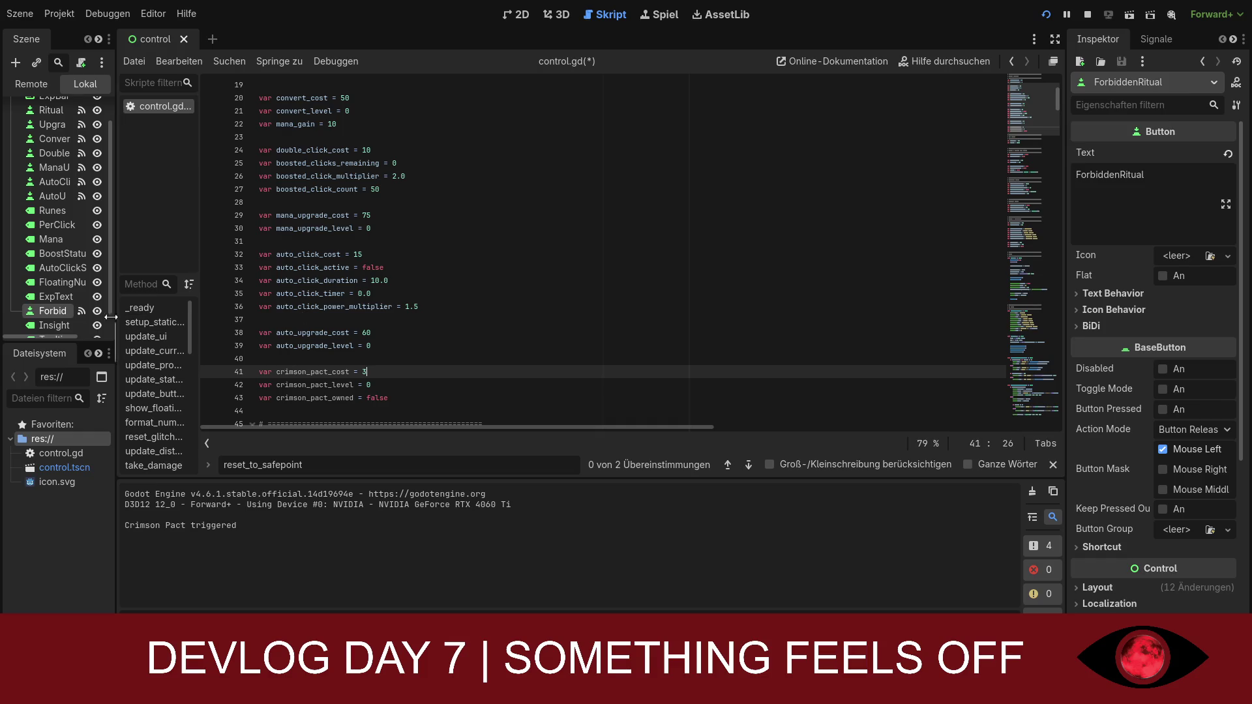
- Add a new Button node and move it beside Forbid, just above Runes
scroll(40, 300, down, 1)
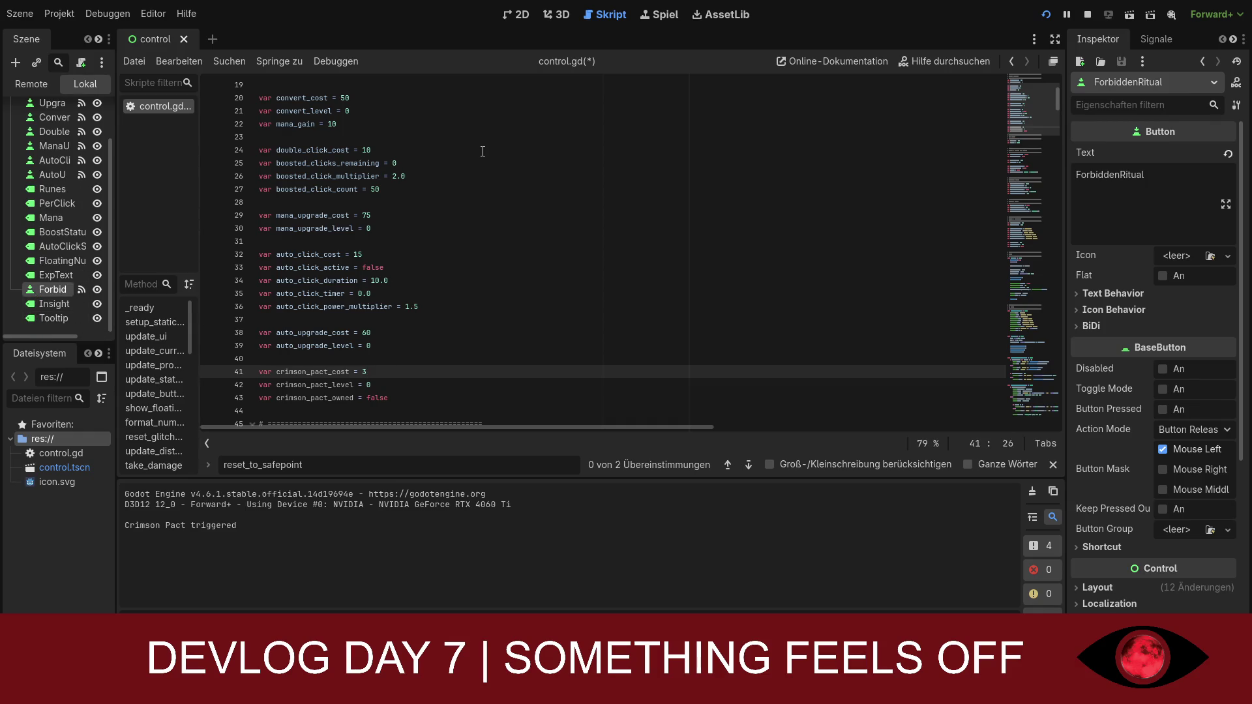
key(ctrl+shift+z)
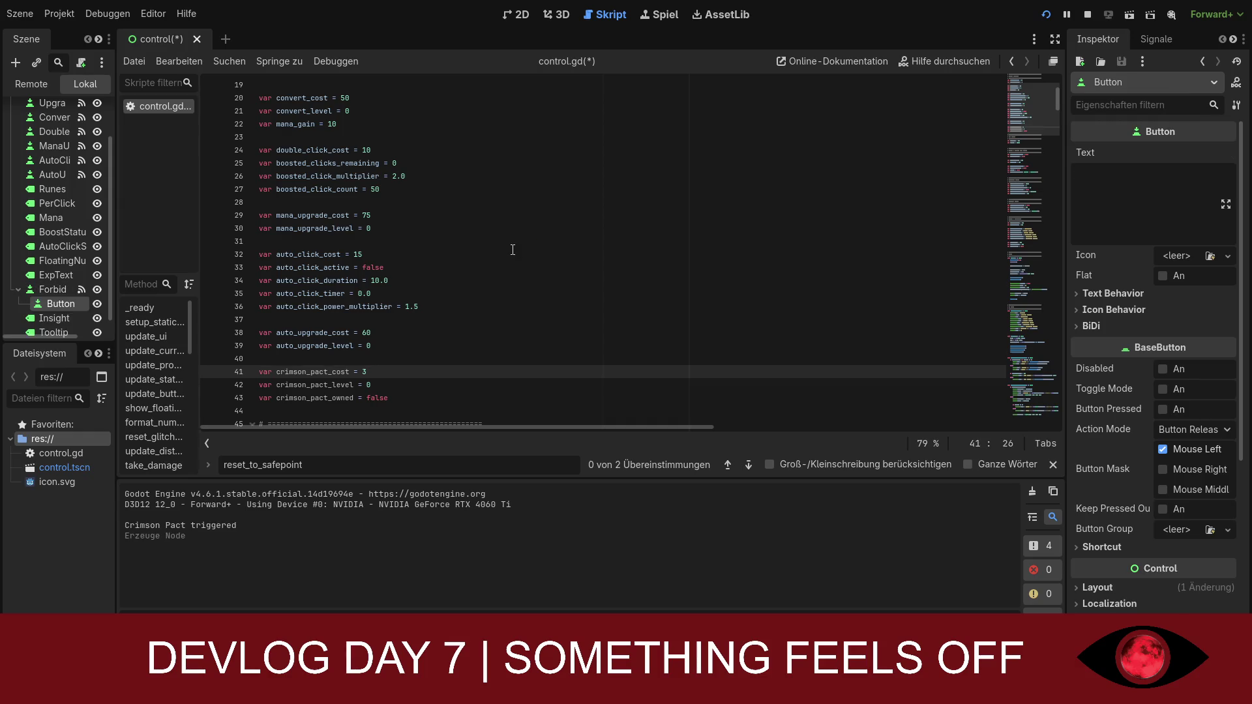
mouse_move(43, 309)
mouse_down()
mouse_move(45, 184)
mouse_move(52, 291)
mouse_move(45, 187)
mouse_move(54, 264)
mouse_move(57, 177)
mouse_move(60, 196)
mouse_up()
click(58, 204)
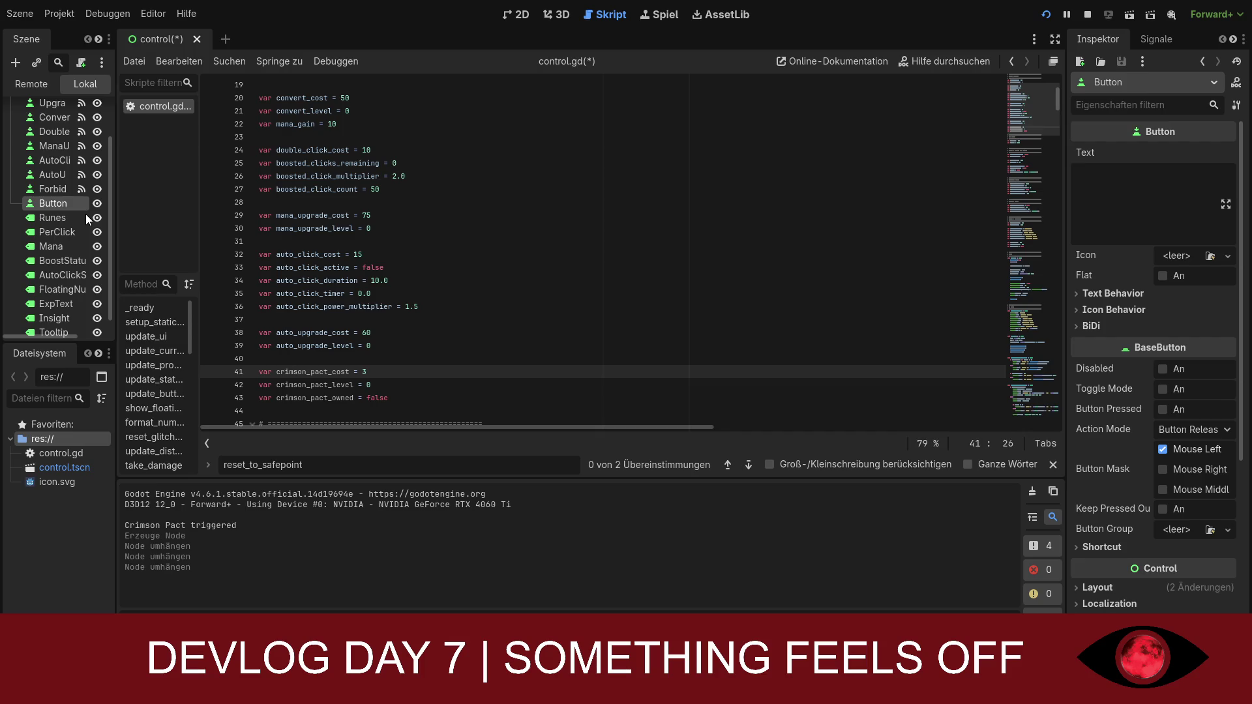
- Name the new button node CrimsonPact, correcting the mistyped CrimsonPath
text(CrimsonPath)
key(Return)
scroll(77, 204, down, 1)
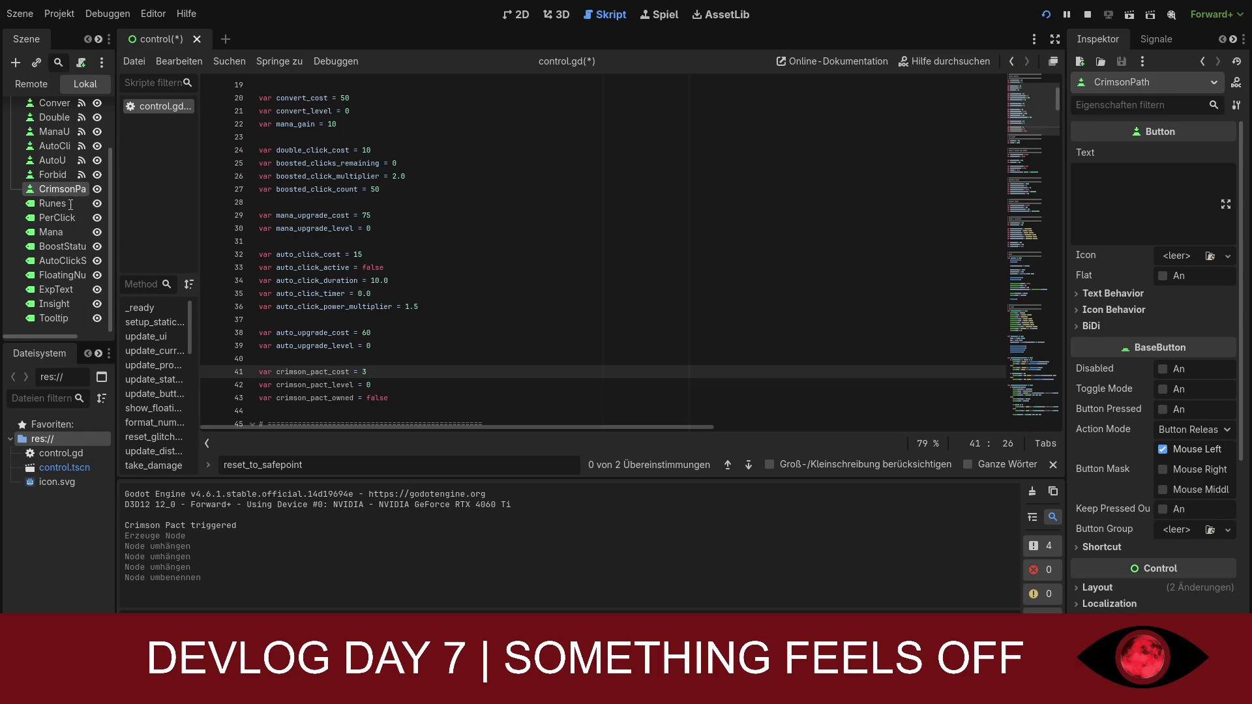
key(F2)
text(CrimsonPact)
key(Return)
click(516, 14)
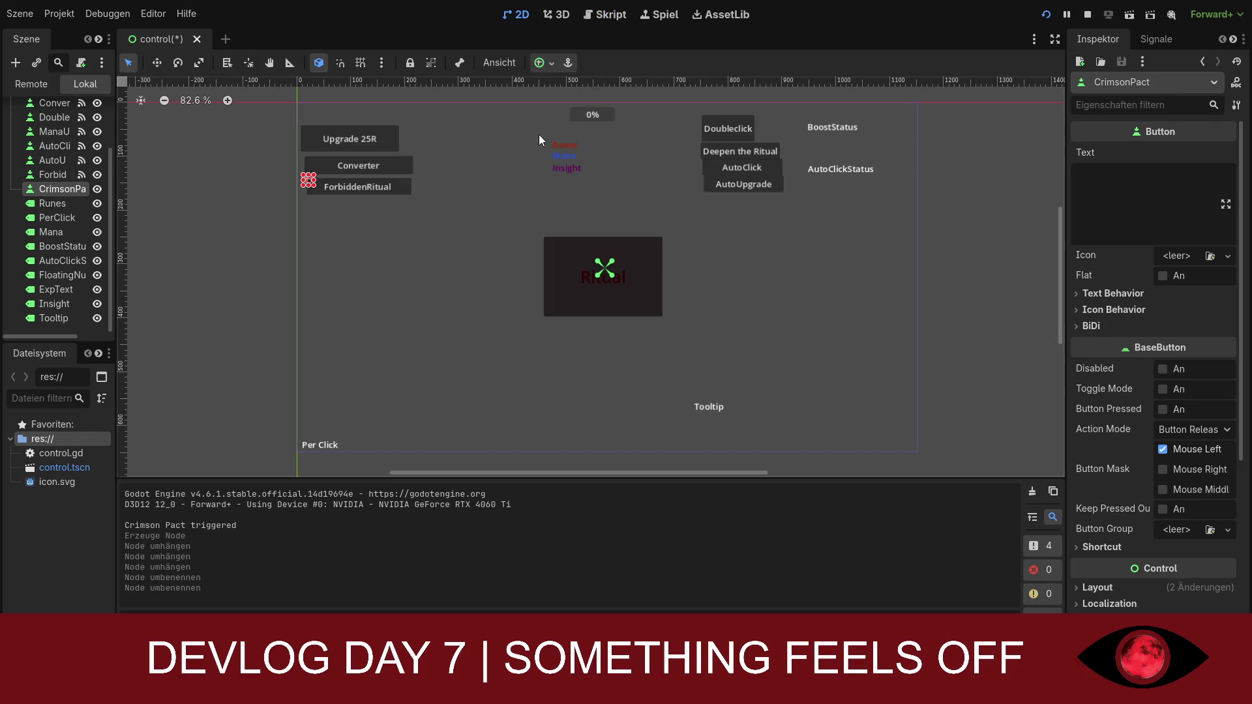
- Stretch CrimsonPact to 216×35 directly below ForbiddenRitual and adjust its anchors
click(52, 203)
click(59, 189)
mouse_move(316, 181)
mouse_down()
mouse_move(428, 180)
mouse_move(364, 195)
mouse_move(364, 207)
mouse_up()
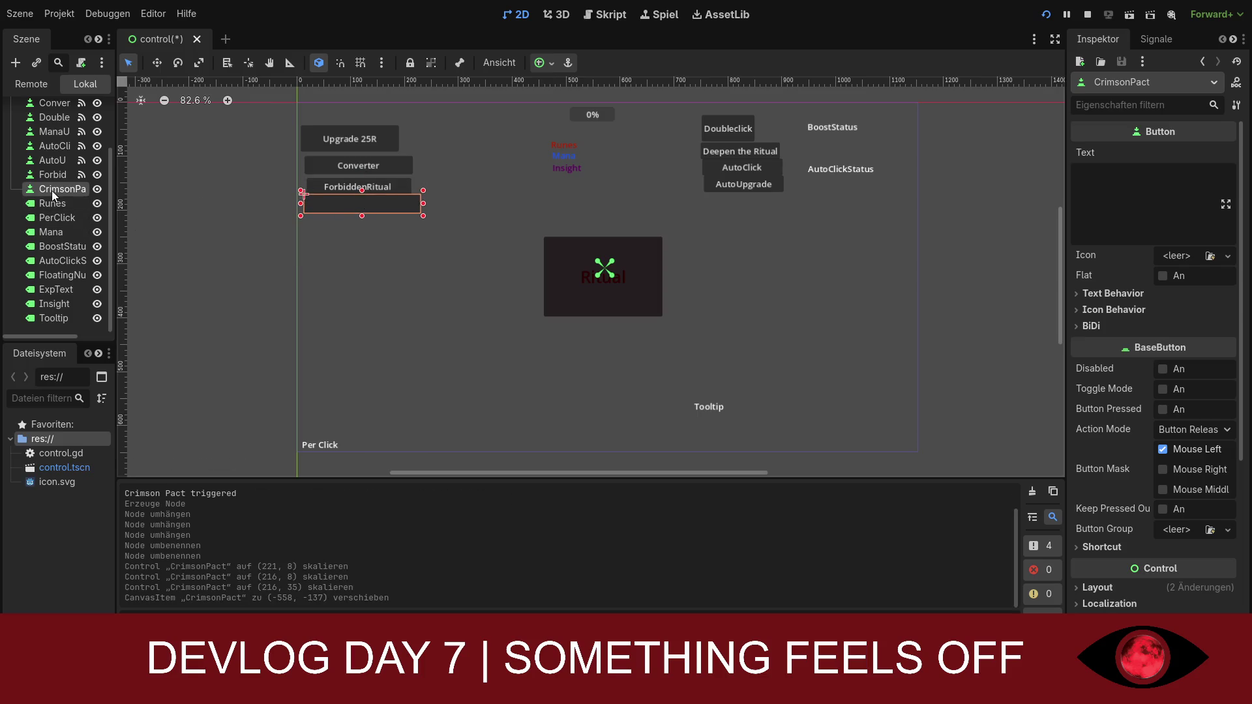
click(433, 203)
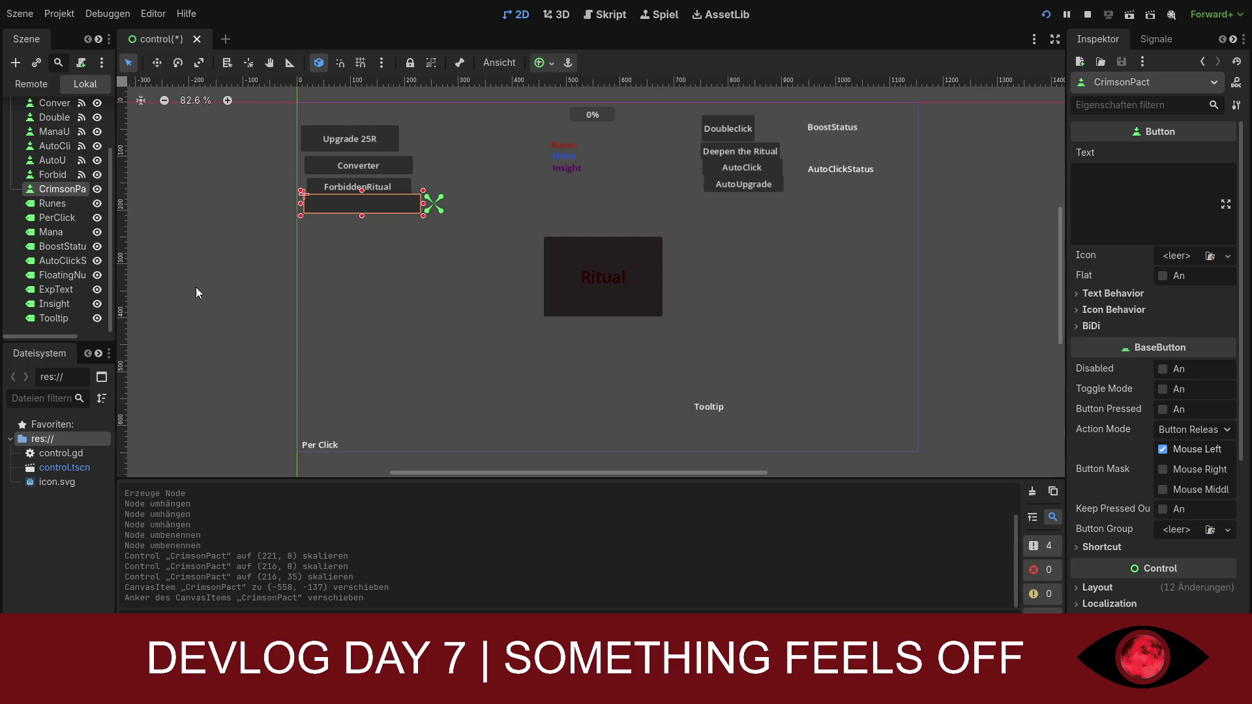
- From the Signals panel, hook CrimsonPact's pressed, mouse_entered and mouse_exited to control.gd stubs
click(1156, 39)
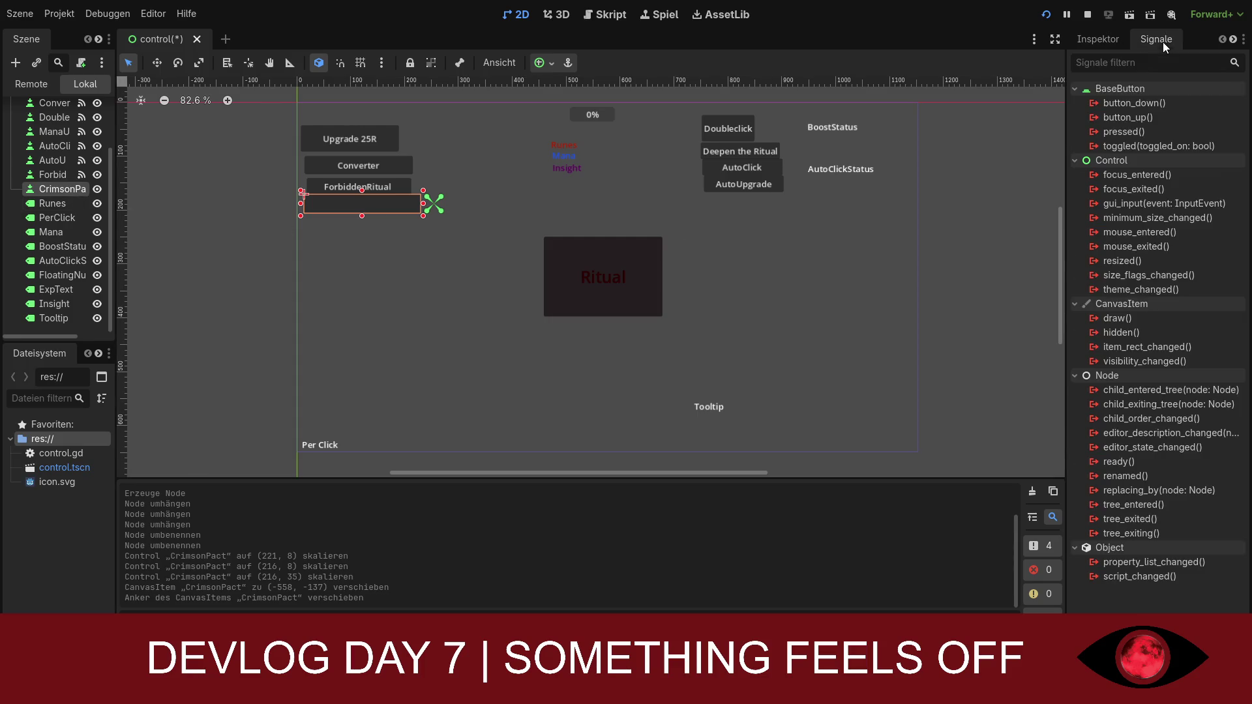
click(1136, 131)
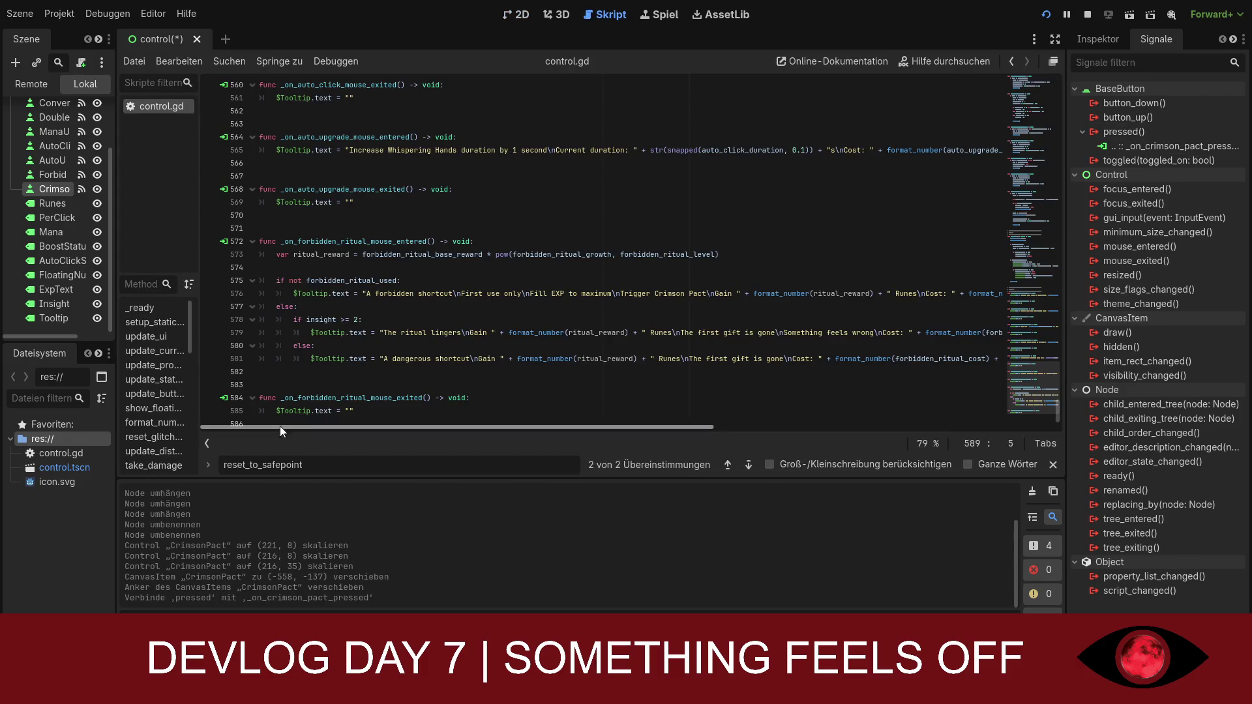
scroll(328, 399, down, 2)
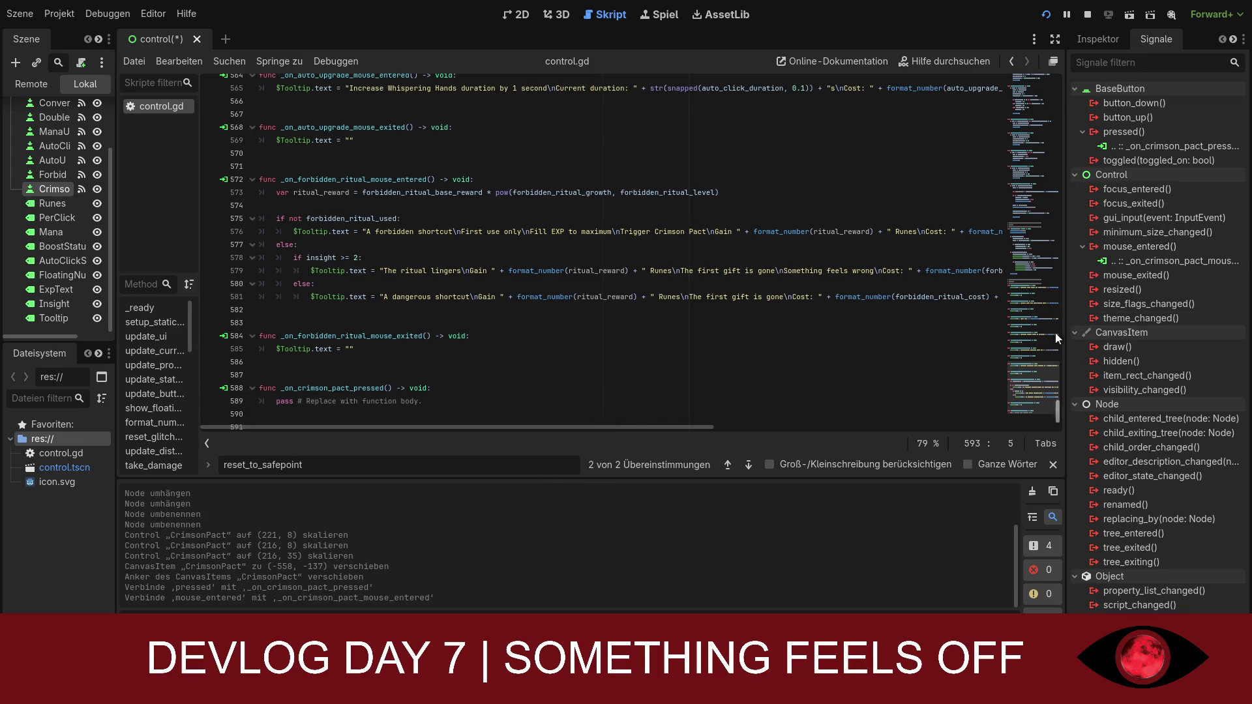
click(1136, 277)
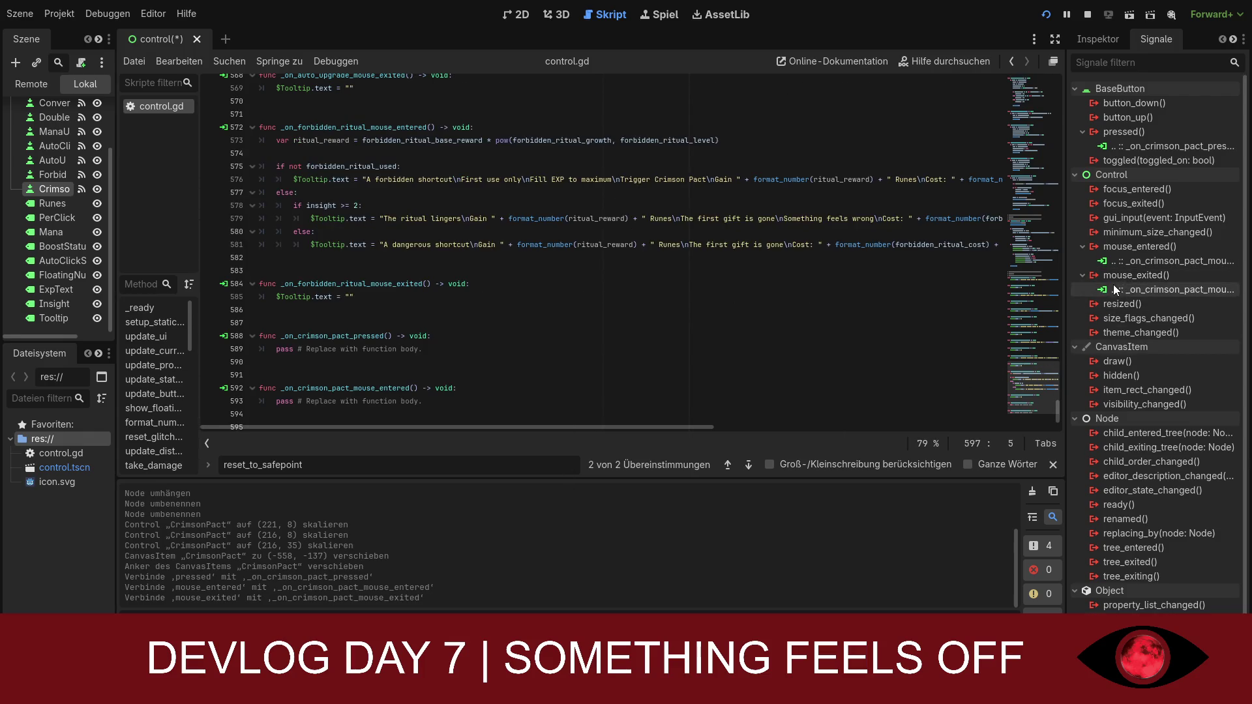
scroll(432, 319, up, 12)
- Scroll back to the crimson_pact declarations on lines 41–43 and place the caret after crimson_pact_owned
scroll(432, 319, up, 10)
scroll(1019, 333, up, 7)
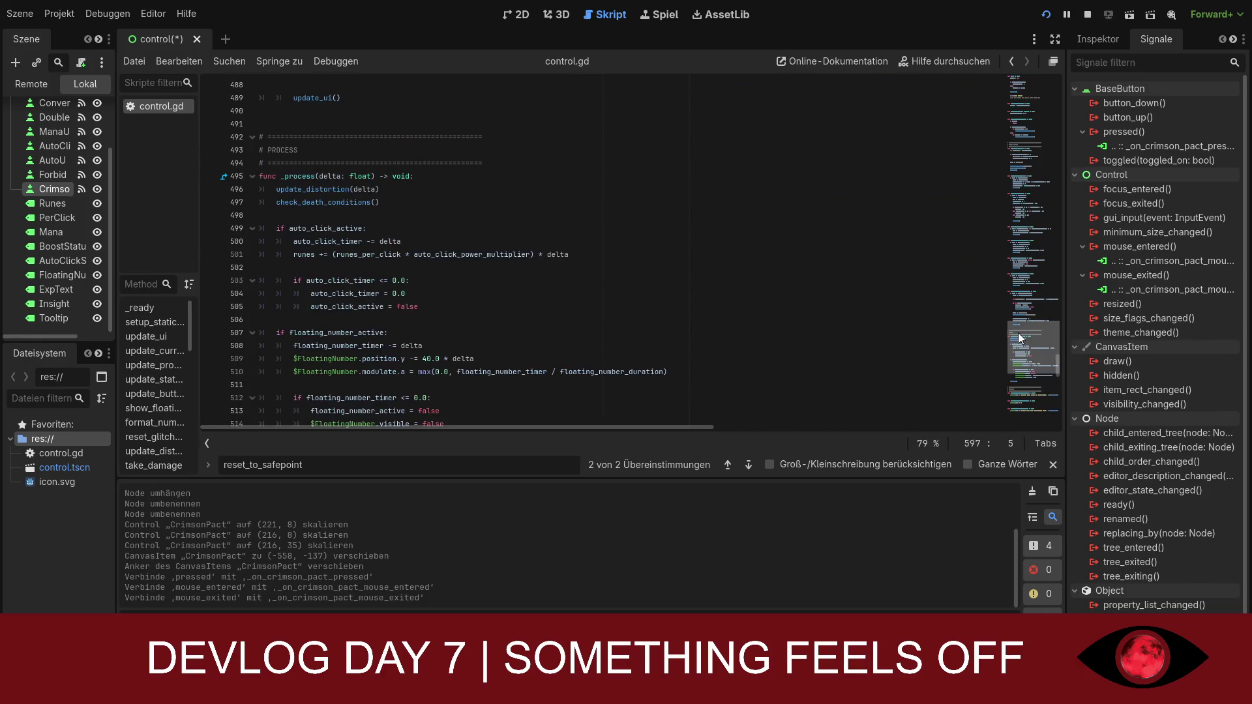
scroll(1054, 328, up, 6)
scroll(1024, 120, up, 20)
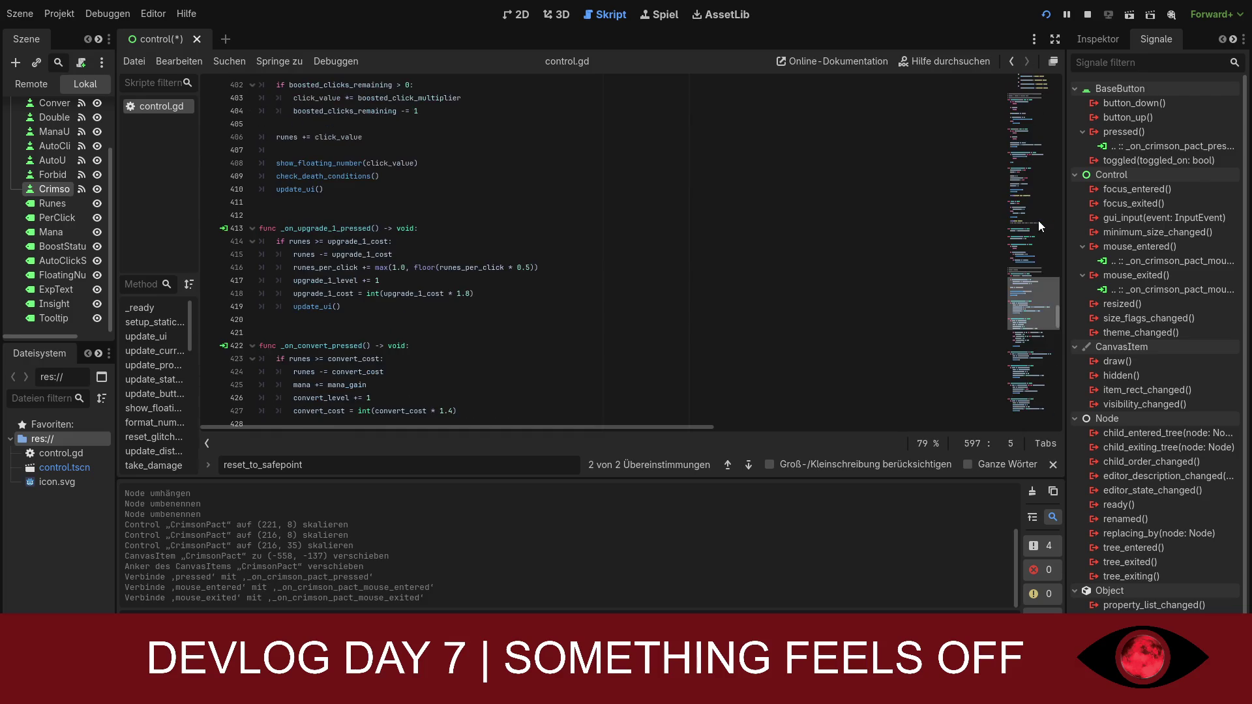
scroll(1023, 85, up, 10)
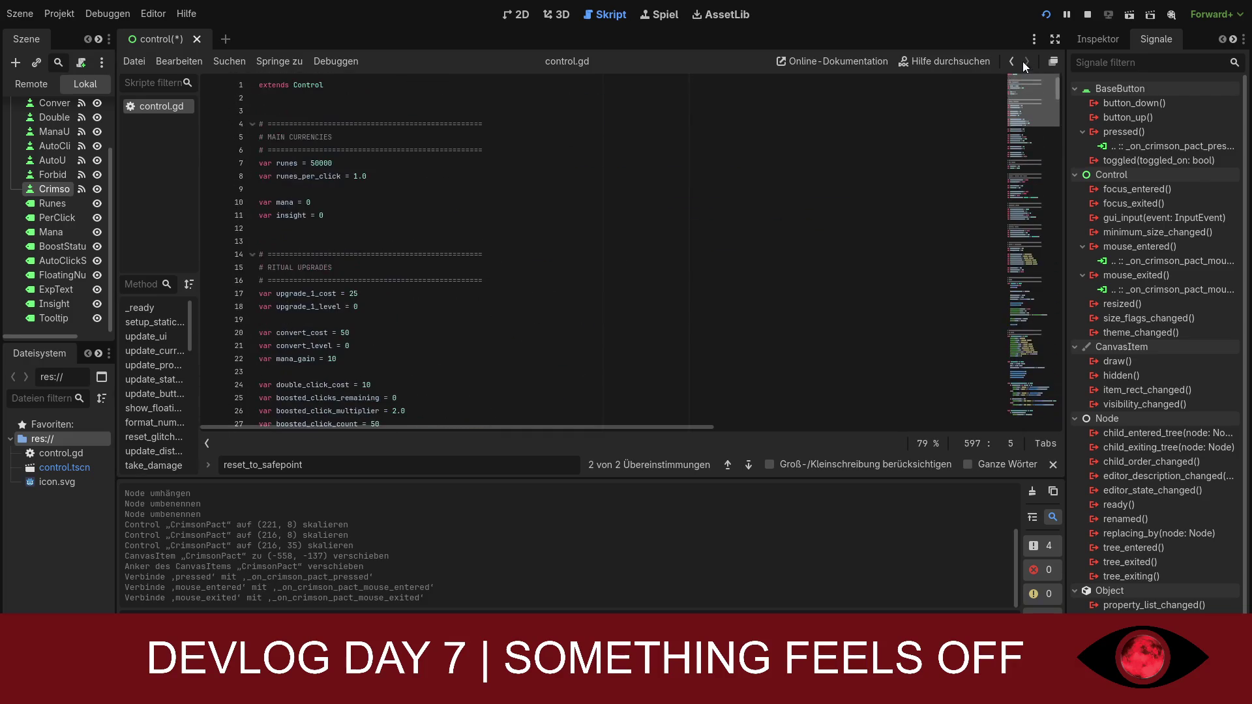
scroll(1022, 73, down, 5)
scroll(1023, 73, up, 5)
scroll(356, 268, down, 5)
scroll(358, 268, down, 3)
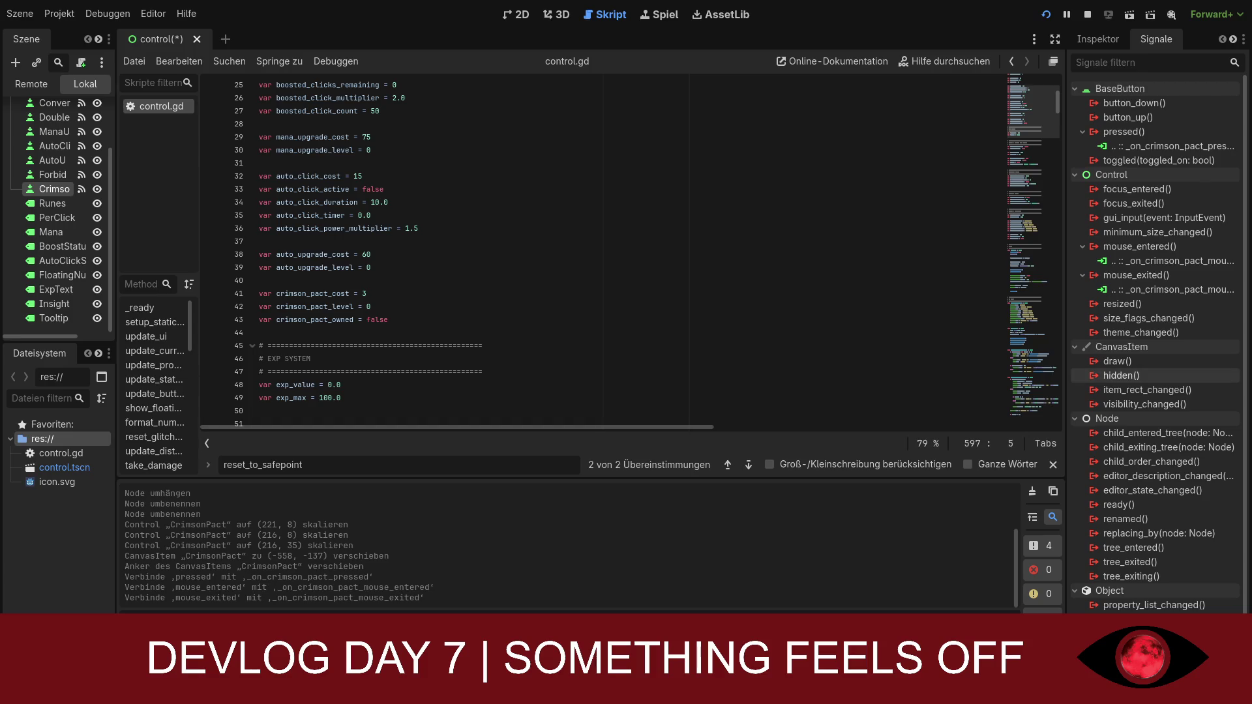
click(388, 320)
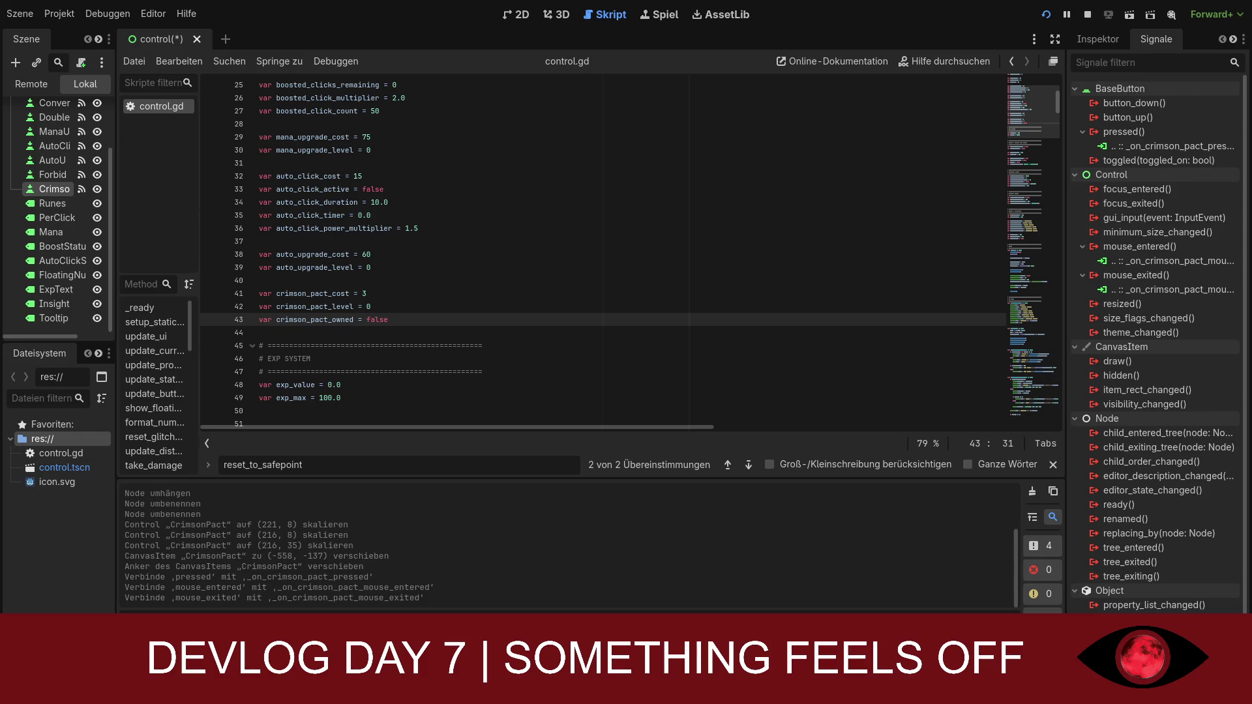
- Paste the four new crimson_pact declarations and change the cost from 250000 to 1000
mouse_move(389, 320)
mouse_down()
mouse_move(261, 306)
mouse_move(389, 320)
mouse_move(254, 291)
mouse_up()
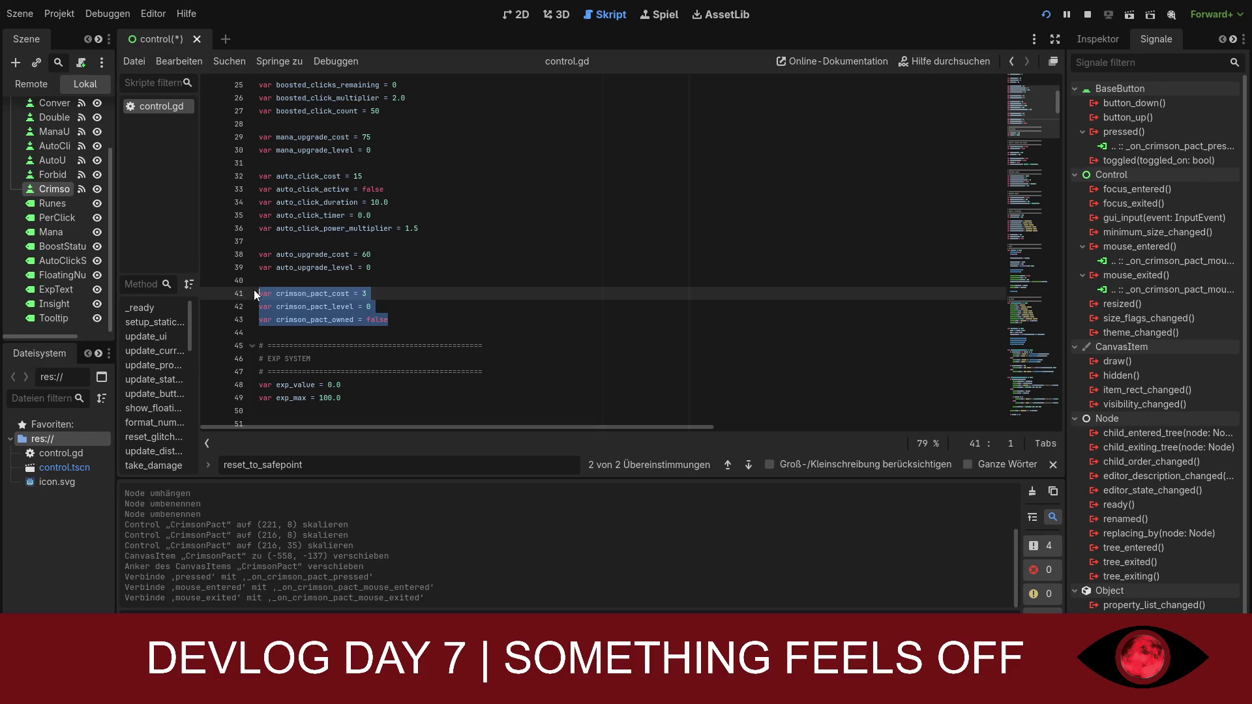
text(var crimson_pact_cost = 250000 var crimson_pact_owned = false var crimson_pact_first_purchase_done = false var crimson_pact_prepared = false)
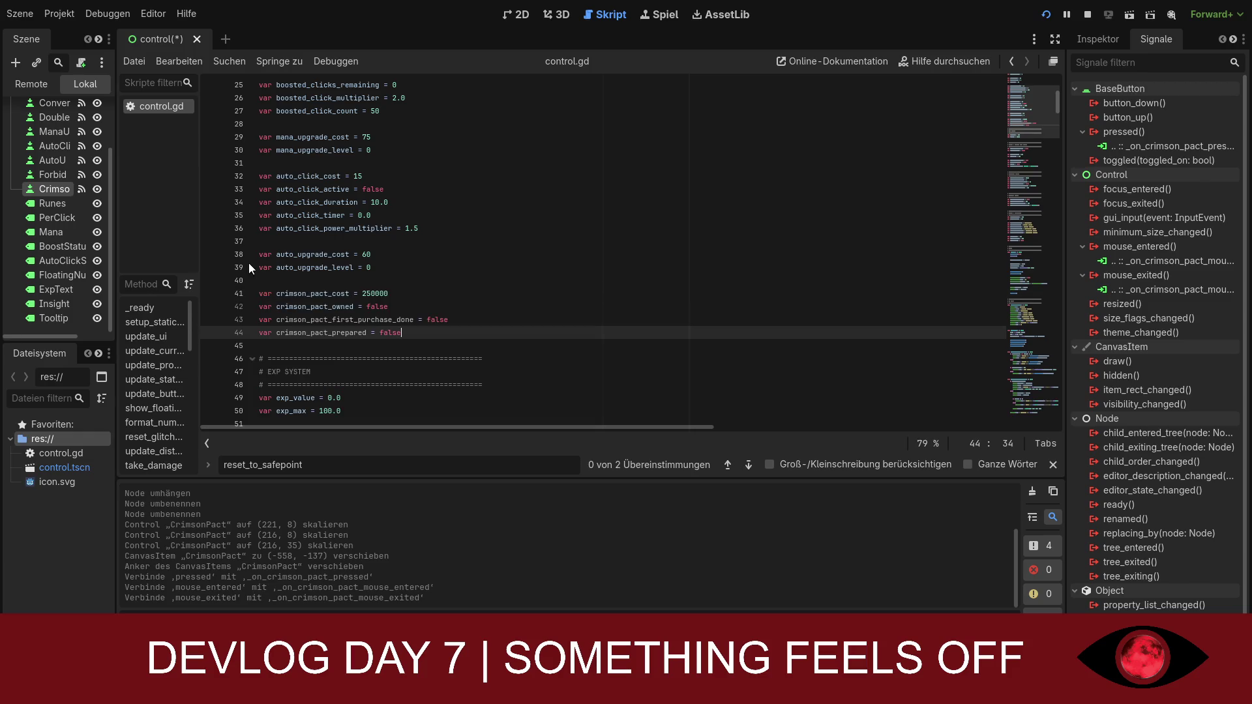
drag(390, 291, 364, 291)
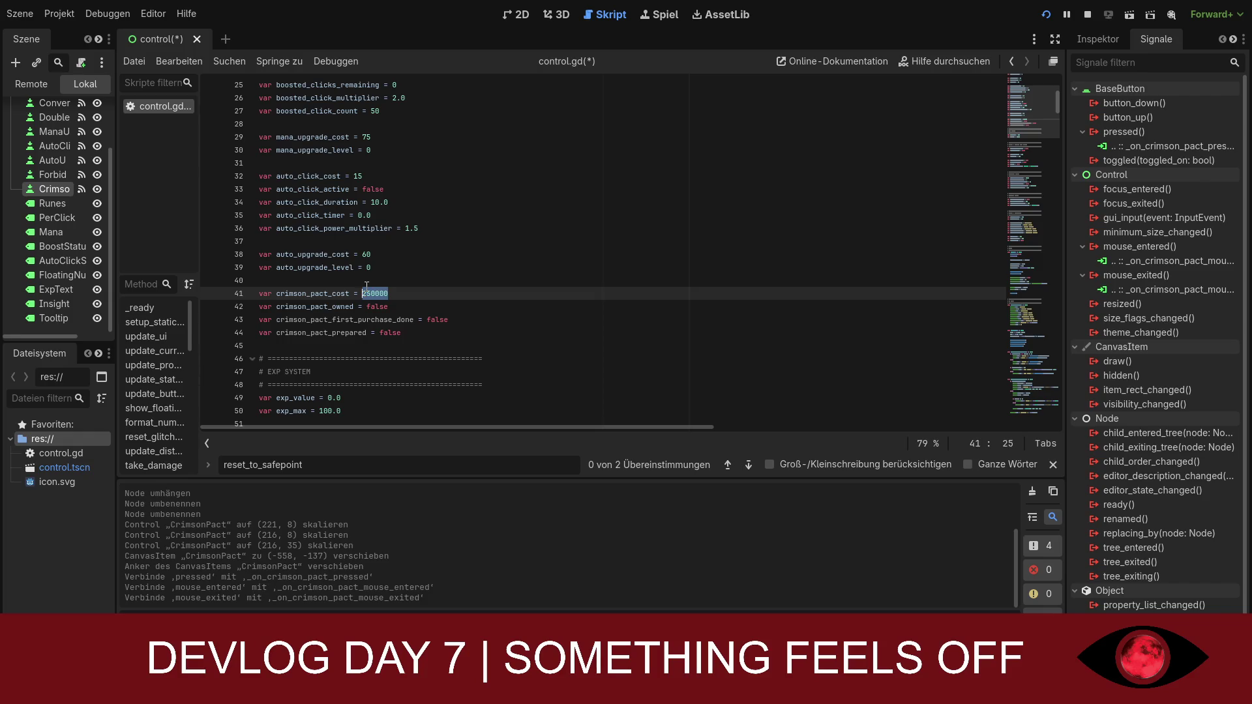
text(1000)
key(BackSpace)
text(0)
- Search control.gd for 'func handle'
click(410, 309)
click(473, 331)
click(474, 321)
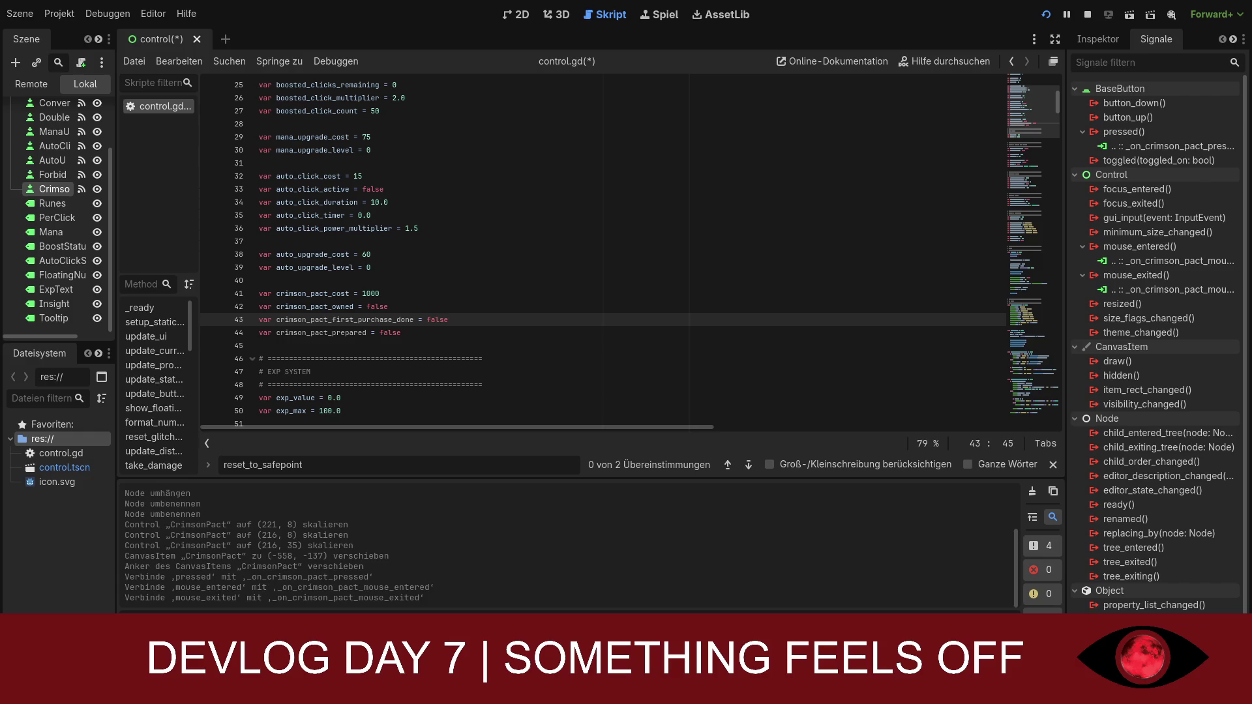
drag(325, 468, 221, 467)
text(func )
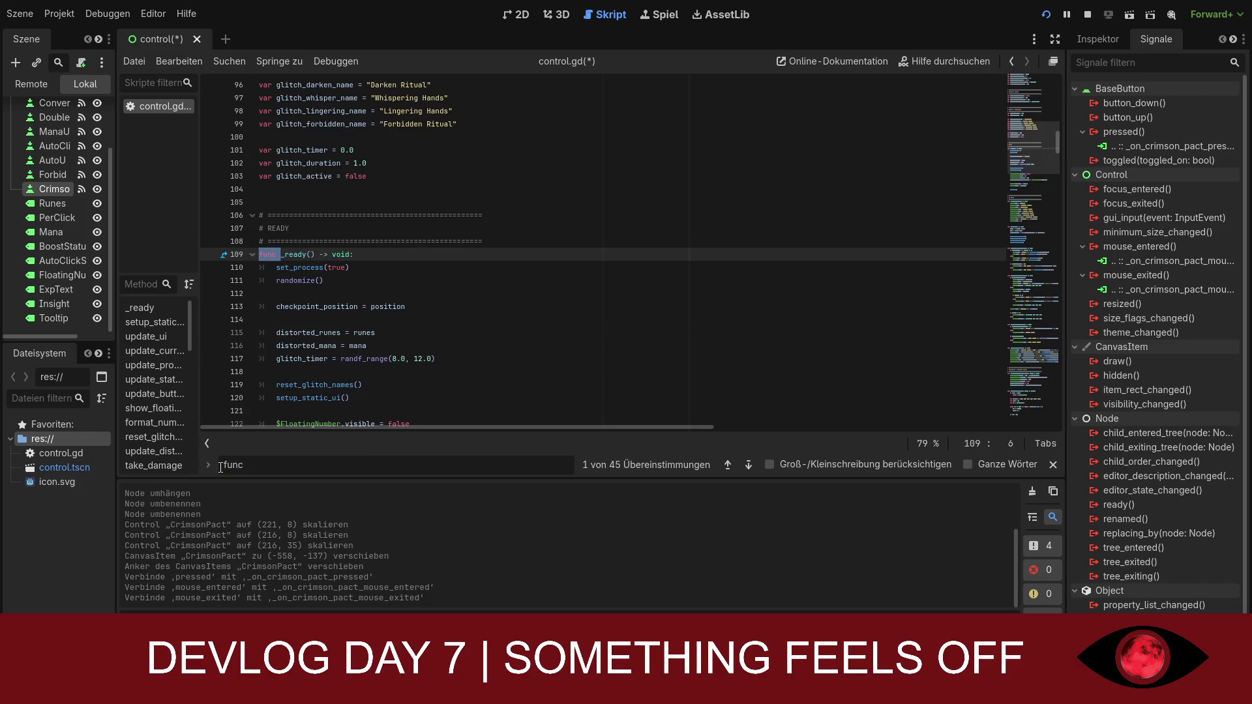
text(handle)
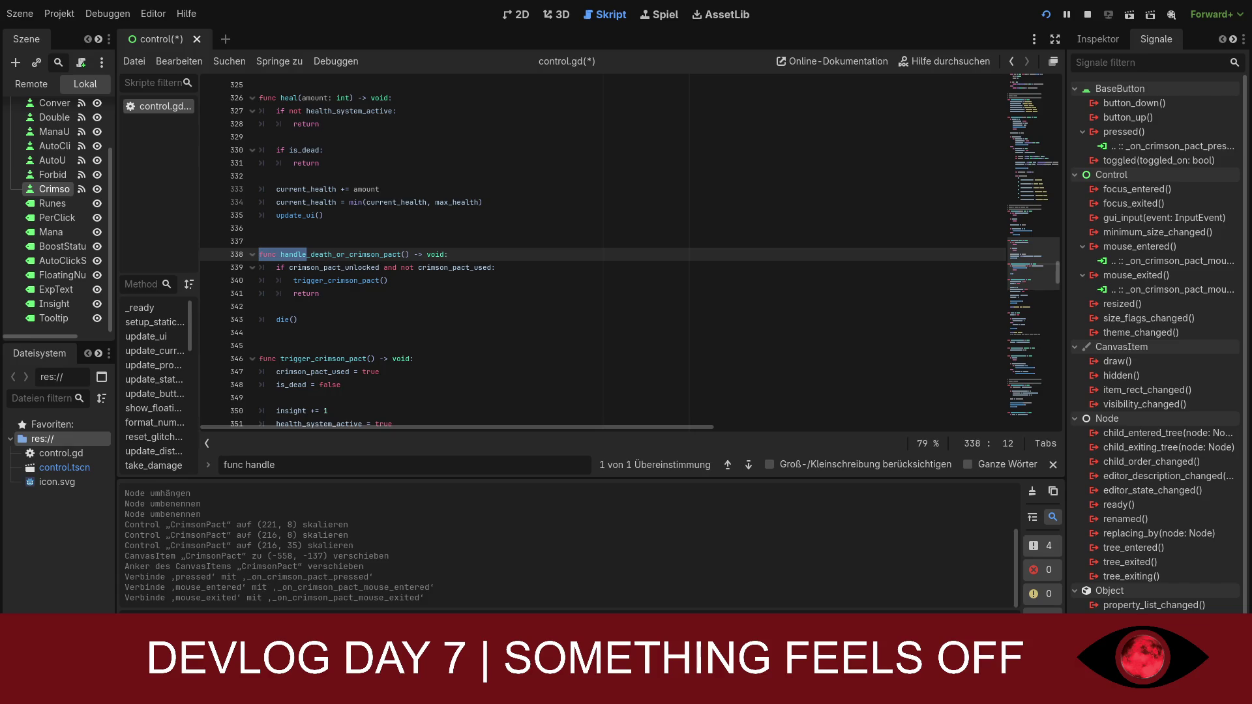
- Select handle_death_or_crimson_pact from its header down to the die() call
click(347, 307)
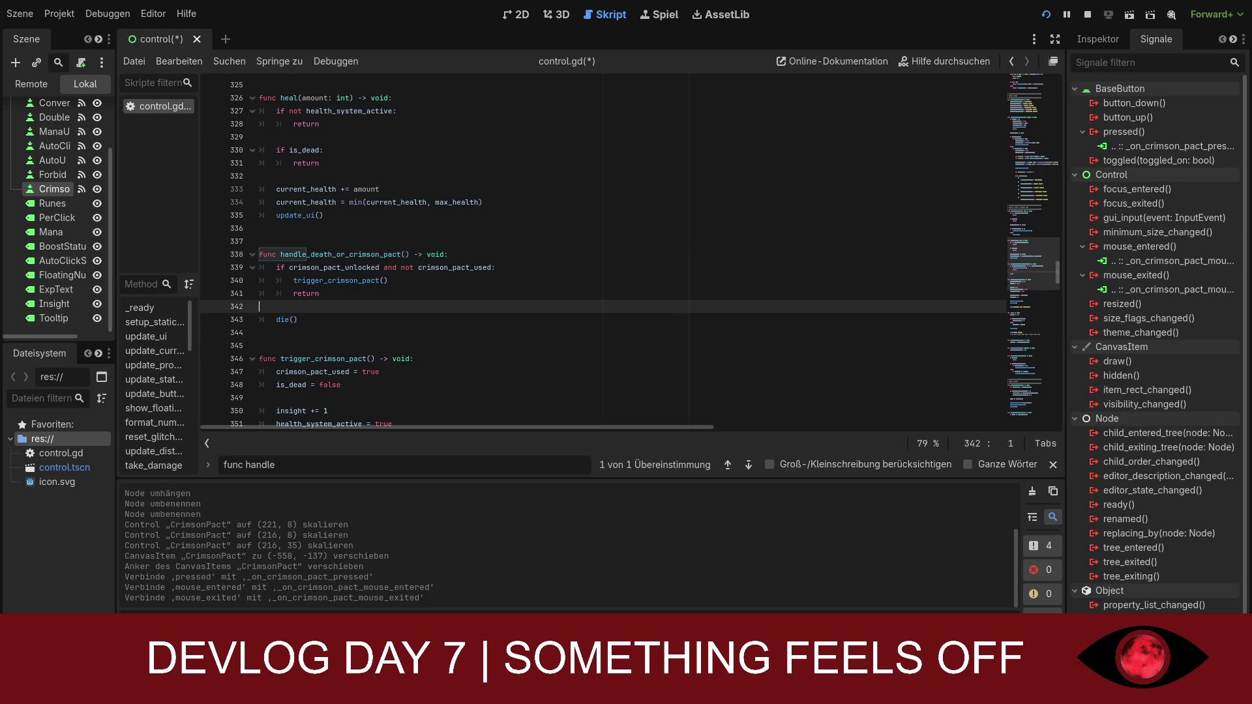
click(346, 319)
mouse_move(345, 320)
mouse_down()
mouse_move(257, 242)
mouse_move(260, 281)
mouse_move(255, 256)
mouse_up()
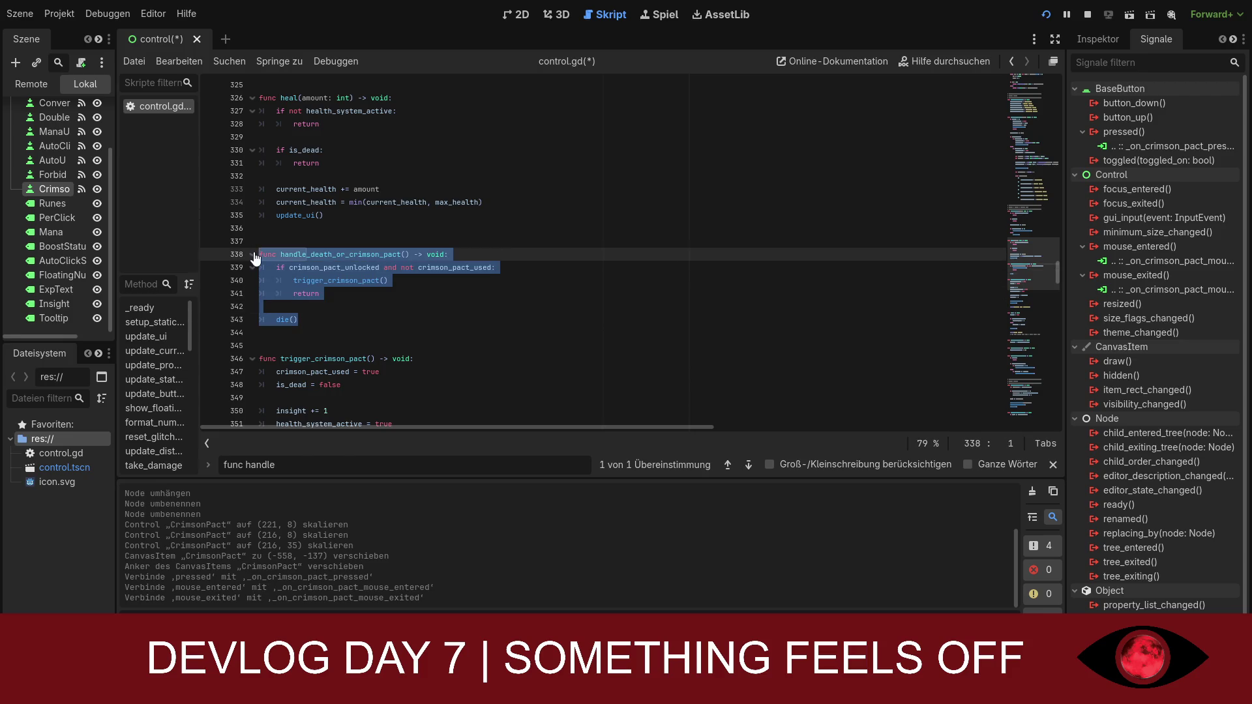
- Paste the revised handle_death_or_crimson_pact over the selection, then search for 'func tri'
text(func handle_death_or_crimson_pact() -> void: 	if crimson_pact_owned and not health_system_active: 		trigger_crimson_pact() 		return  	die())
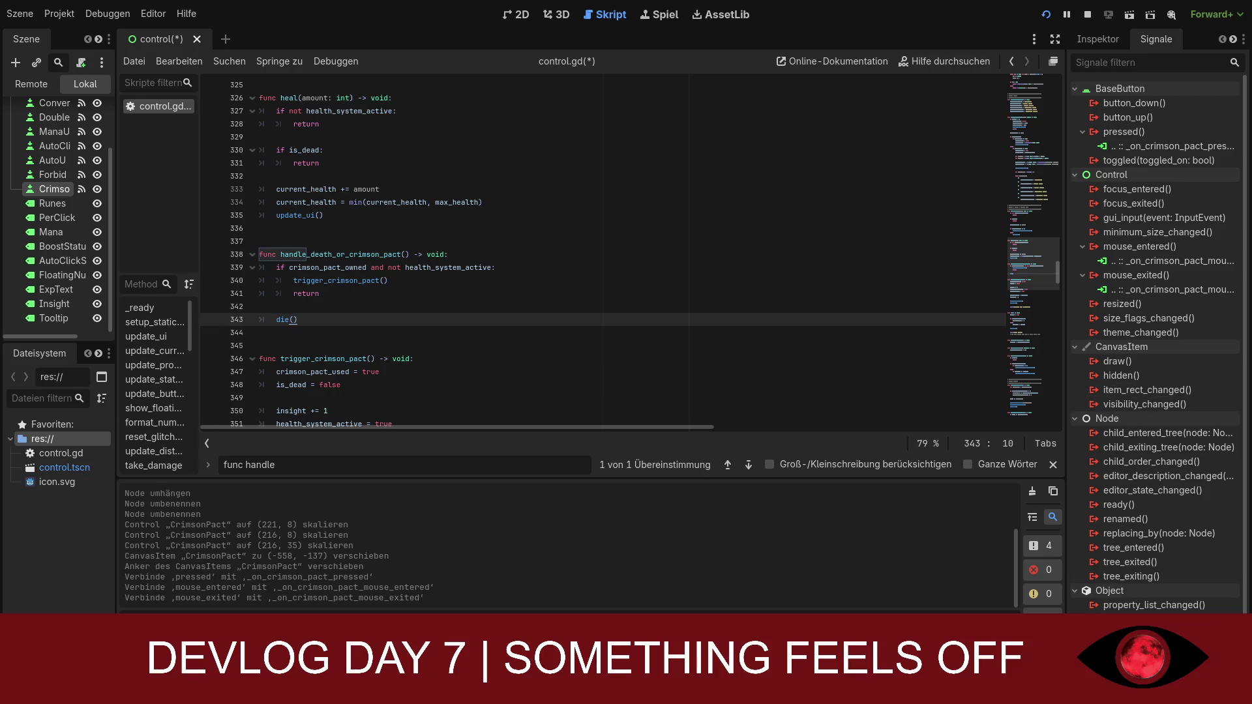
key(ctrl+f)
text(func tr)
text(i)
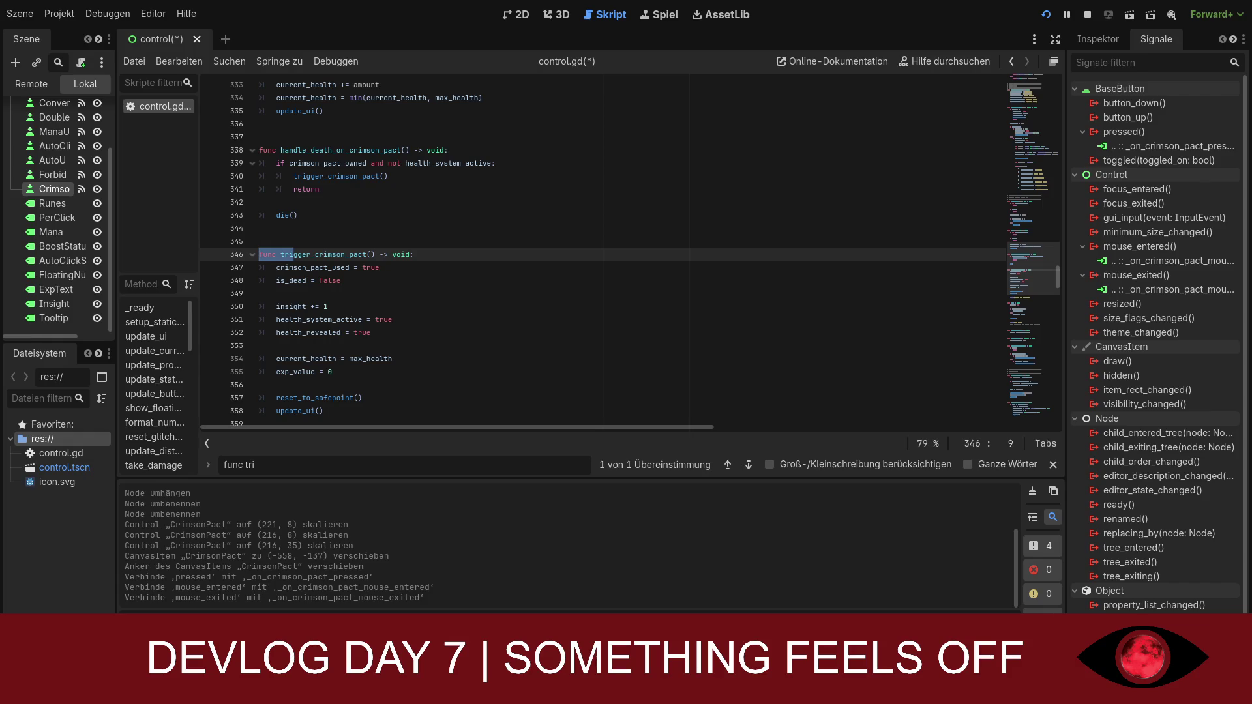
- Replace trigger_crimson_pact's body with the owned check, crimson_pact_prepared flag and print message
click(362, 282)
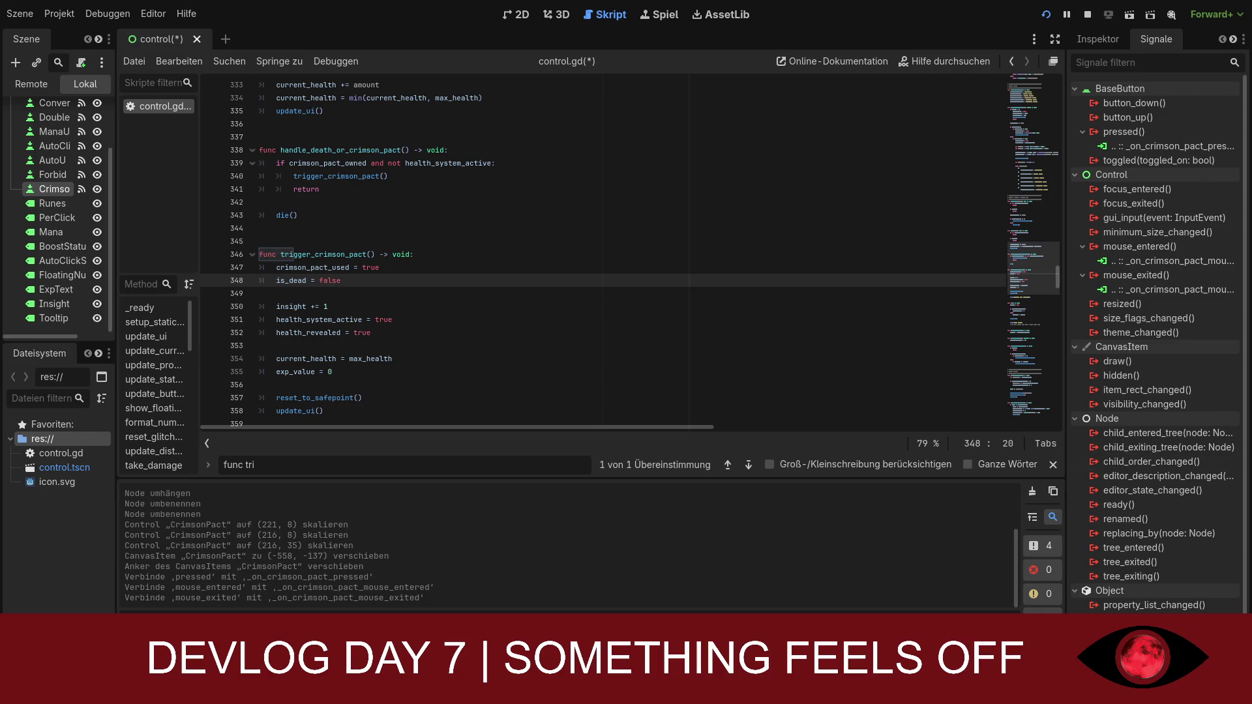
mouse_move(334, 372)
mouse_down()
mouse_move(261, 295)
mouse_move(264, 265)
mouse_up()
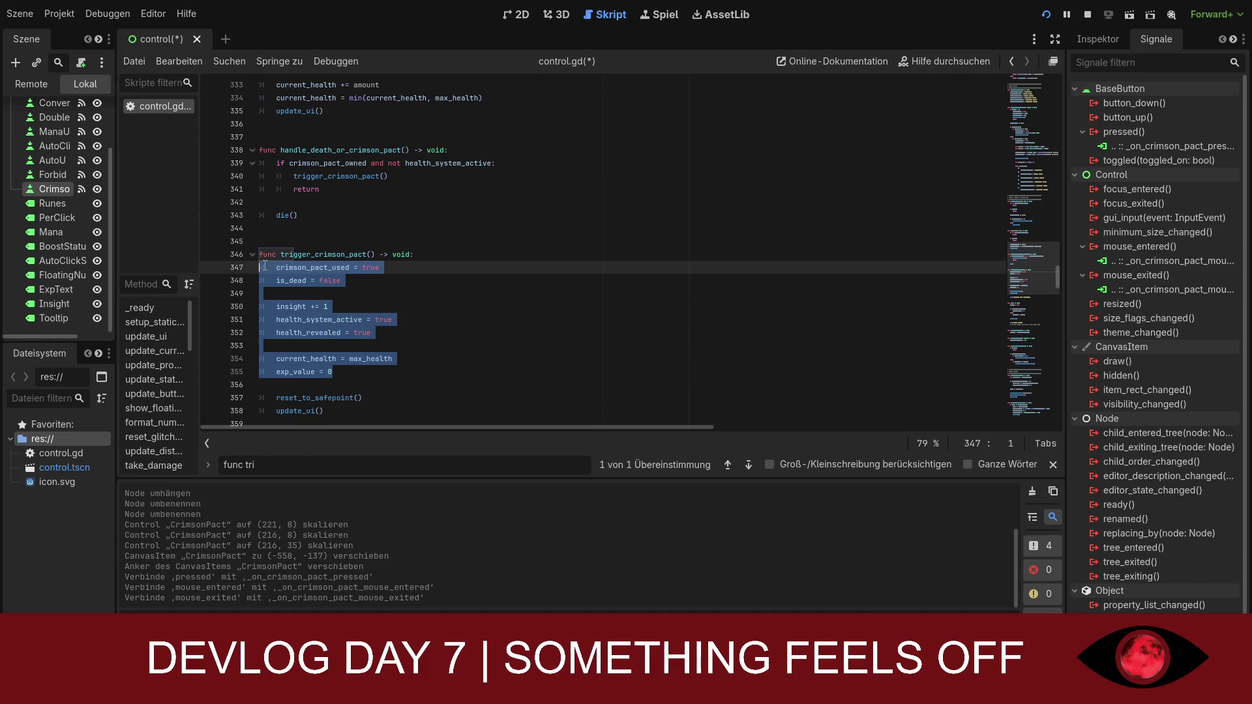
text(func trigger_crimson_pact() -> void: 	if not crimson_pact_owned: 		return  	crimson_pact_prepared = true 	print("Crimson Pact is prepared"))
drag(413, 268, 260, 268)
key(BackSpace)
key(BackSpace)
click(444, 317)
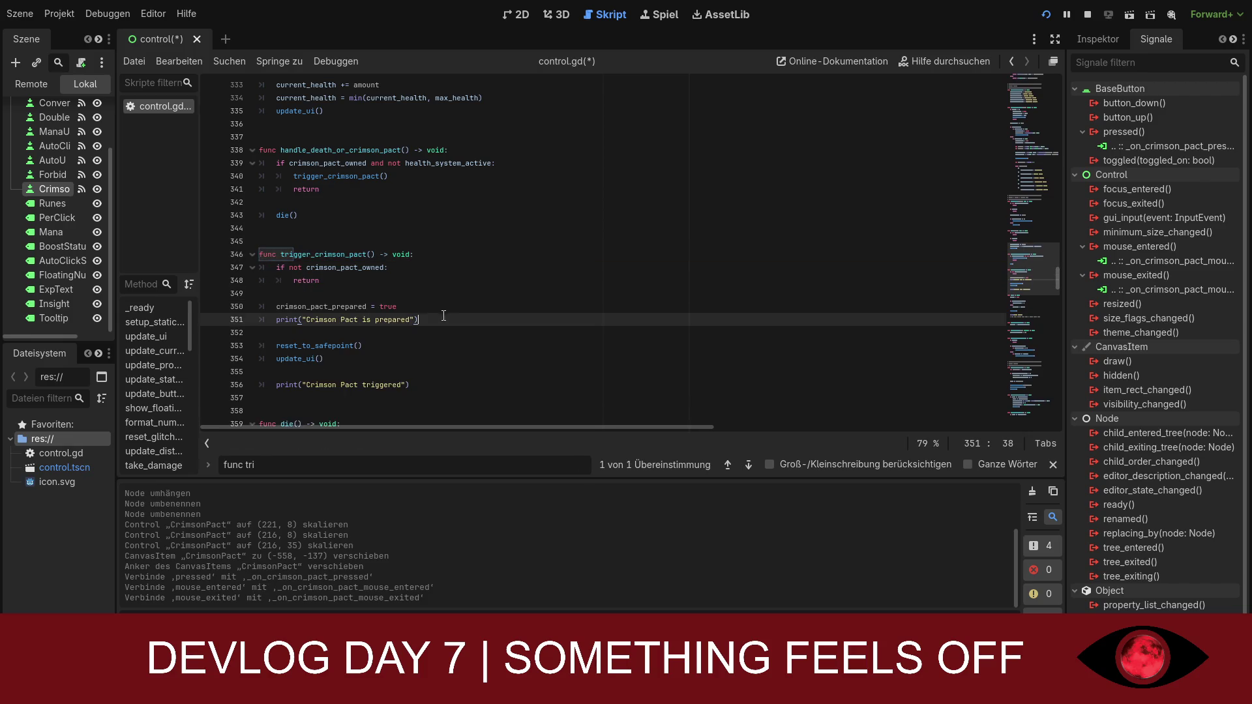
key(Down)
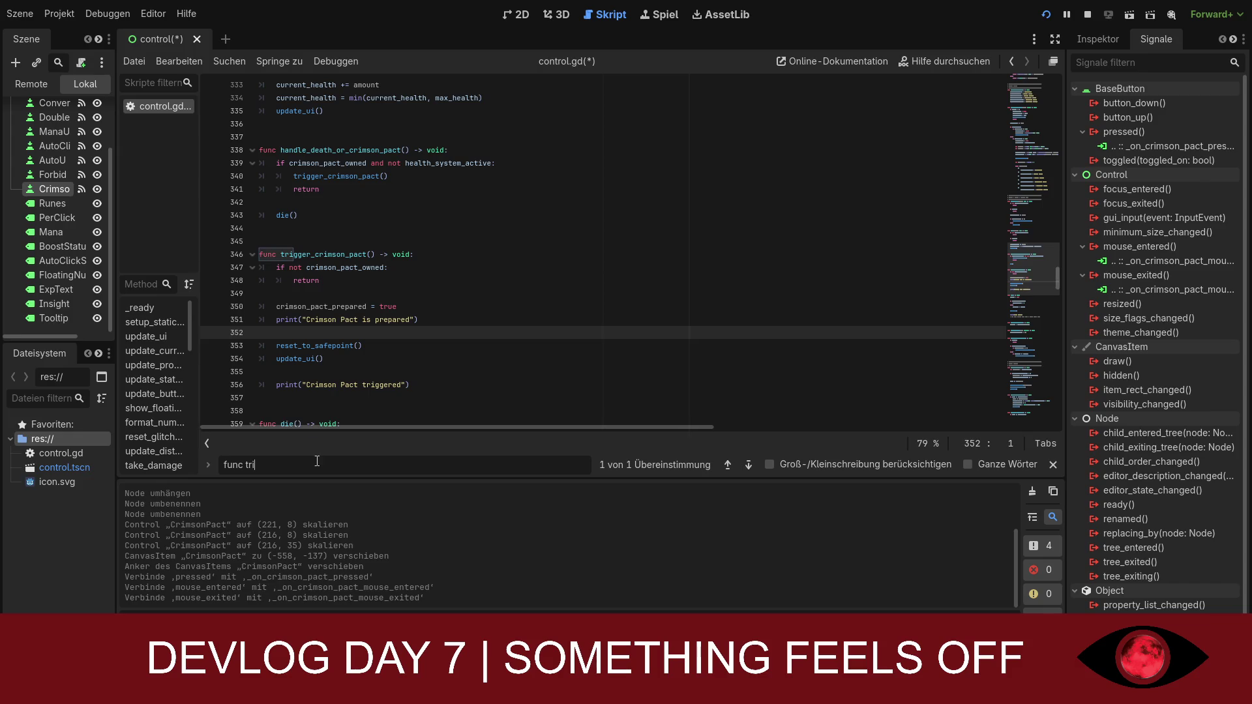
key(BackSpace)
key(BackSpace)
key(BackSpace)
- Find _on_forbidden_ritual_pressed and paste the version that adds 1 insight on first use
text(_)
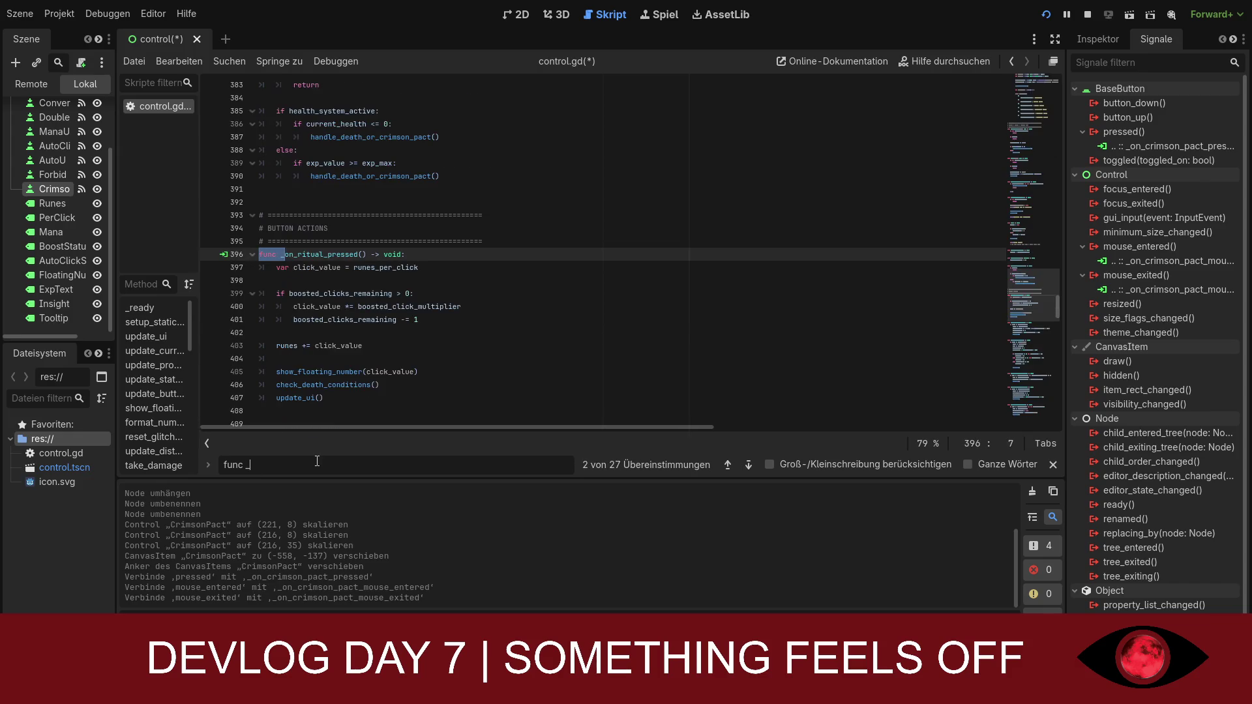
text(om_for)
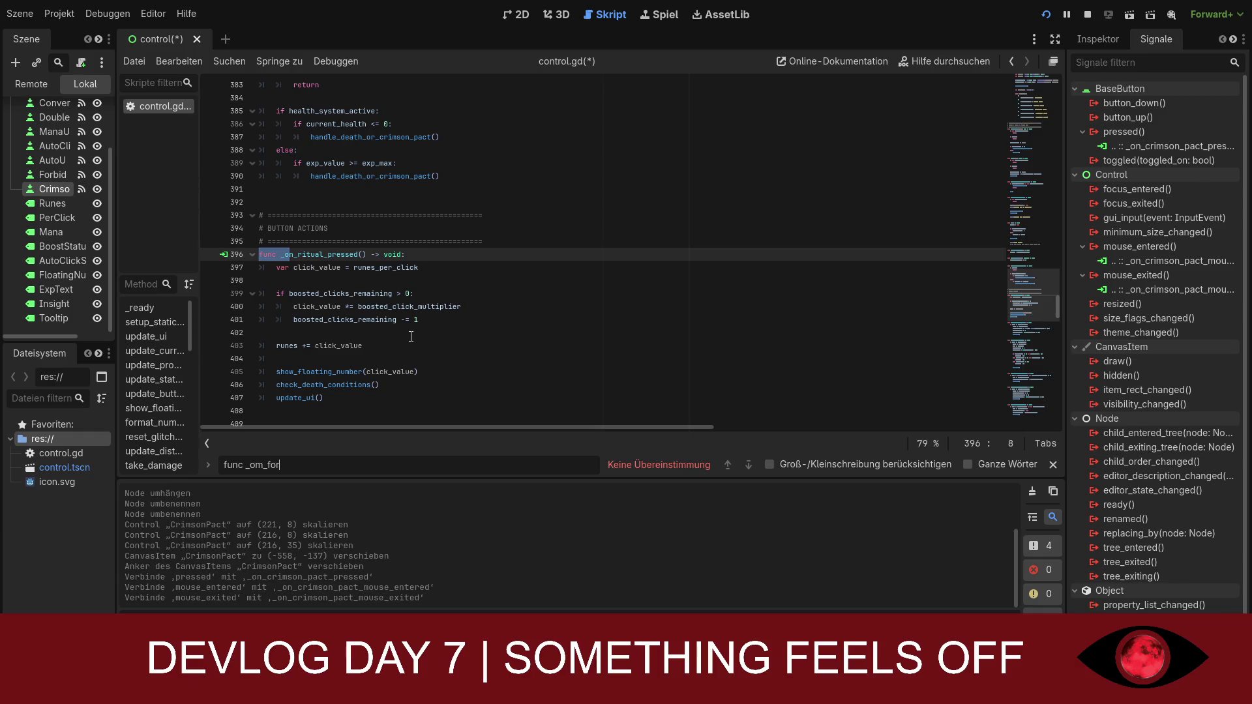
click(269, 456)
key(BackSpace)
text(n)
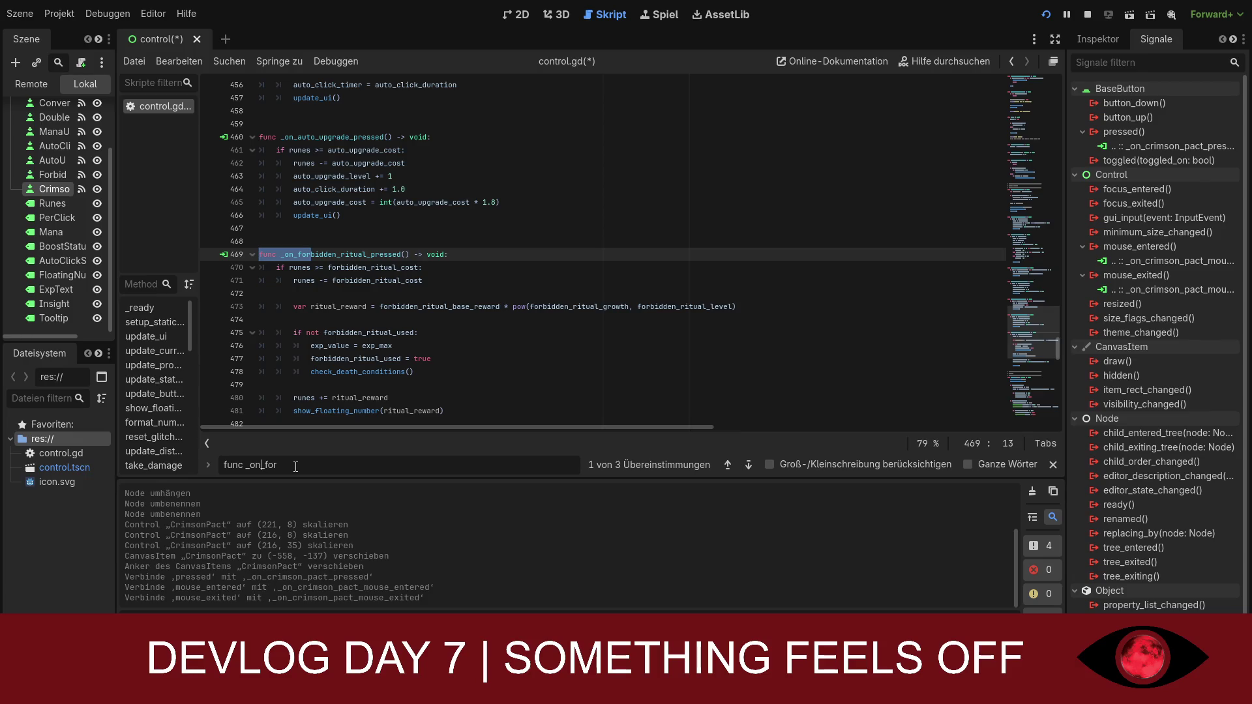
scroll(602, 254, down, 4)
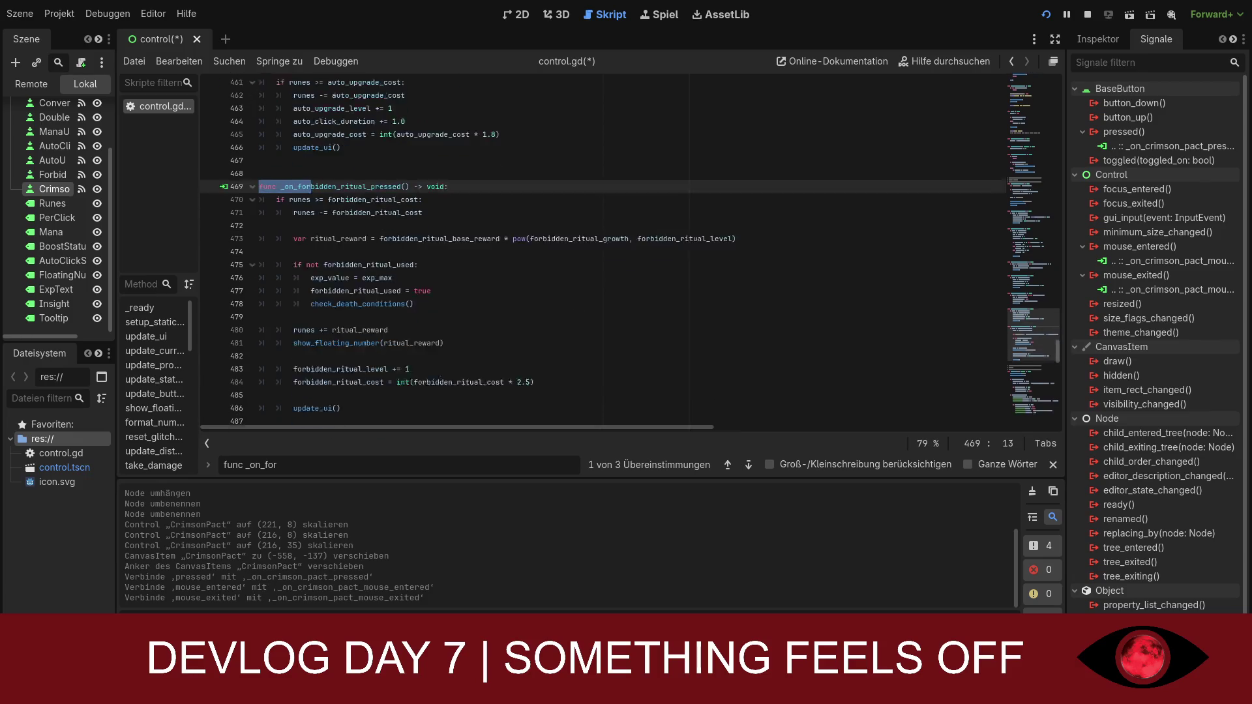
mouse_move(341, 320)
mouse_down()
mouse_move(261, 150)
mouse_move(259, 85)
mouse_move(259, 137)
mouse_up()
text(func _on_forbidden_ritual_pressed() -> void: 	if runes >= forbidden_ritual_cost: 		runes -= forbidden_ritual_cost  		var ritual_reward = forbidden_ritual_base_reward * pow(forbidden_ritual_growth, forbidden_ritual_level) 		 		if not forbidden_ritual_used: 			exp_value = exp_max 			insight += 1 			forbidden_ritual_used = true  		runes += ritual_reward 		show_floating_number(ritual_reward)  		forbidden_ritual_level += 1 		forbidden_ritual_cost = int(forbidden_ritual_cost * 2.5)  		update_ui())
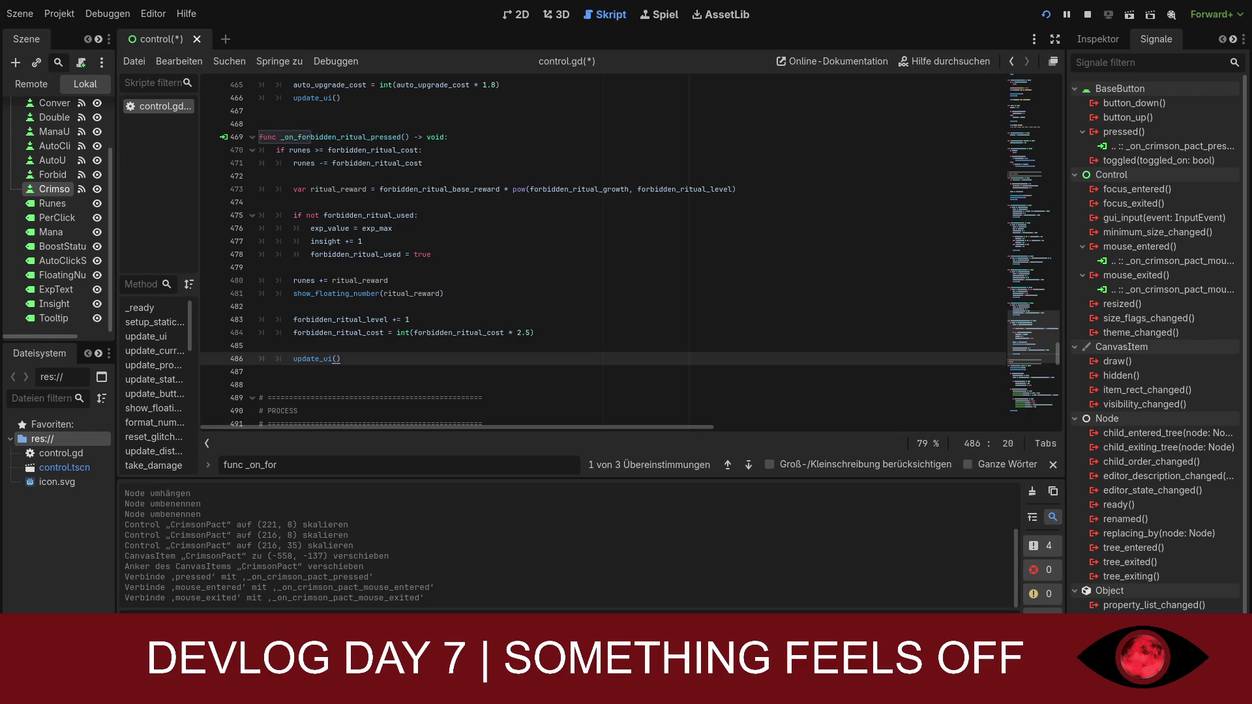
double_click(252, 467)
text(crimson)
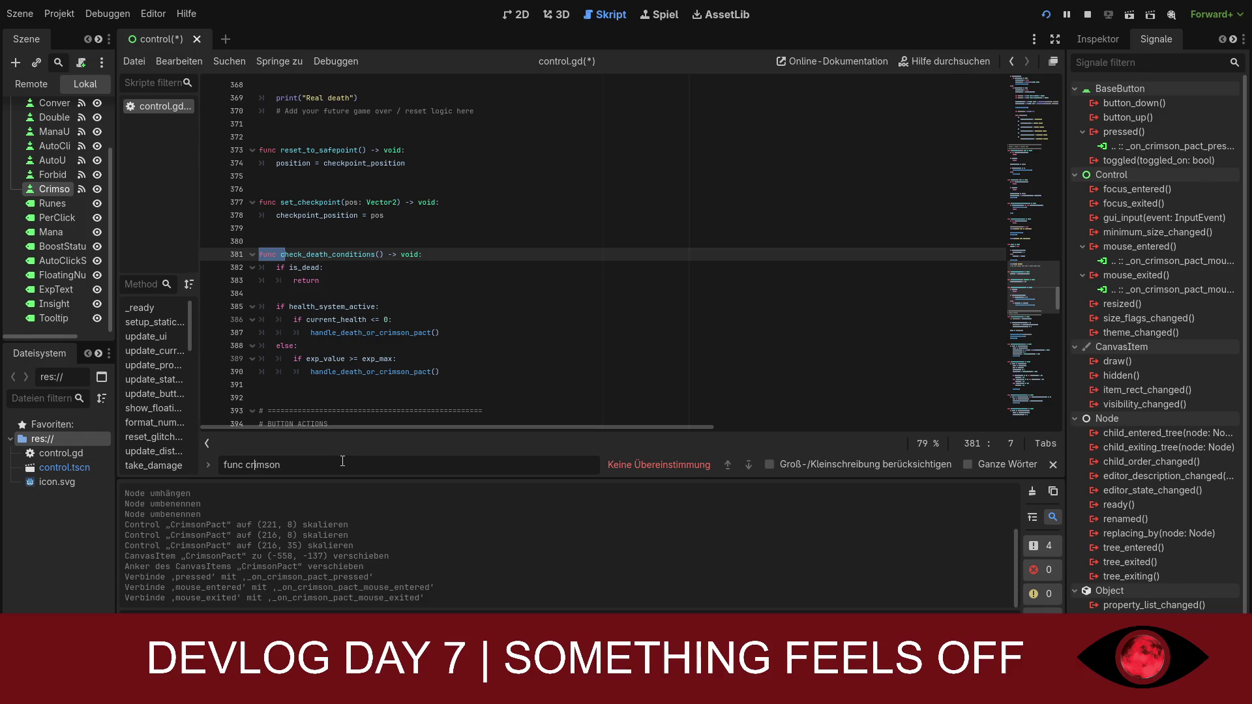
- Search for '_on_crimson' and paste the full rune-charging purchase logic over the _on_crimson_pact_pressed stub
key(BackSpace)
key(BackSpace)
key(BackSpace)
key(BackSpace)
text(_on)
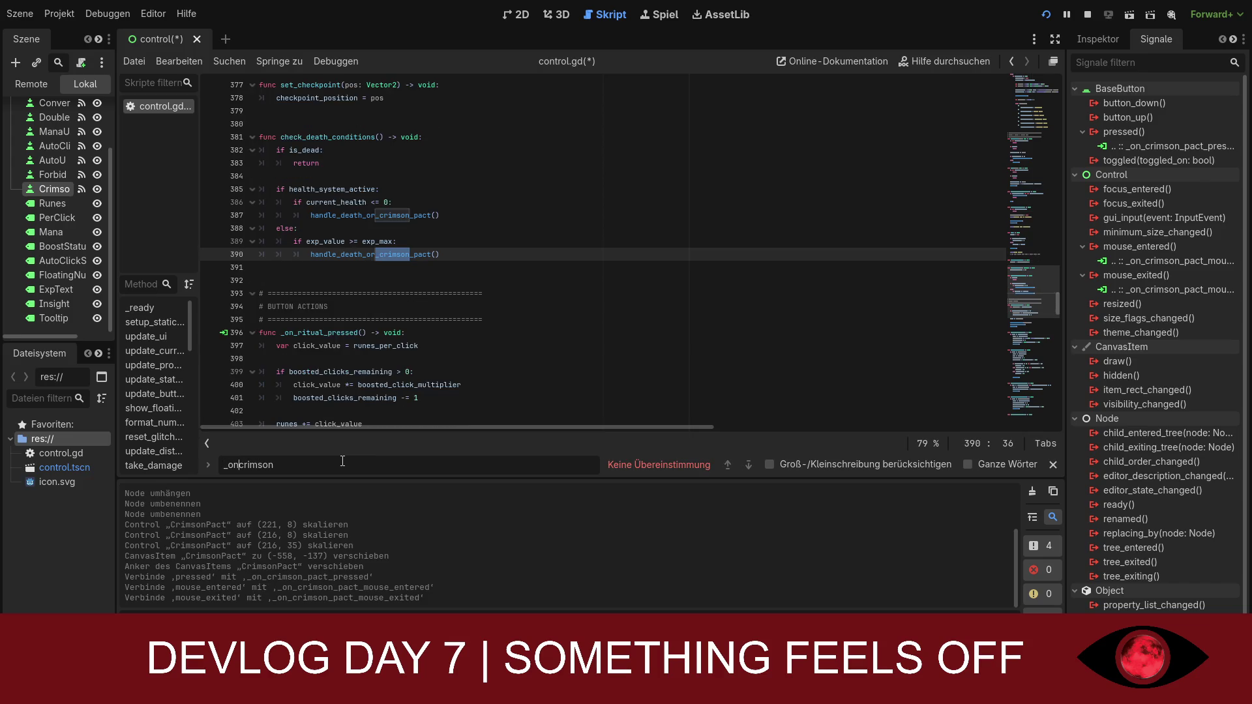
text(_)
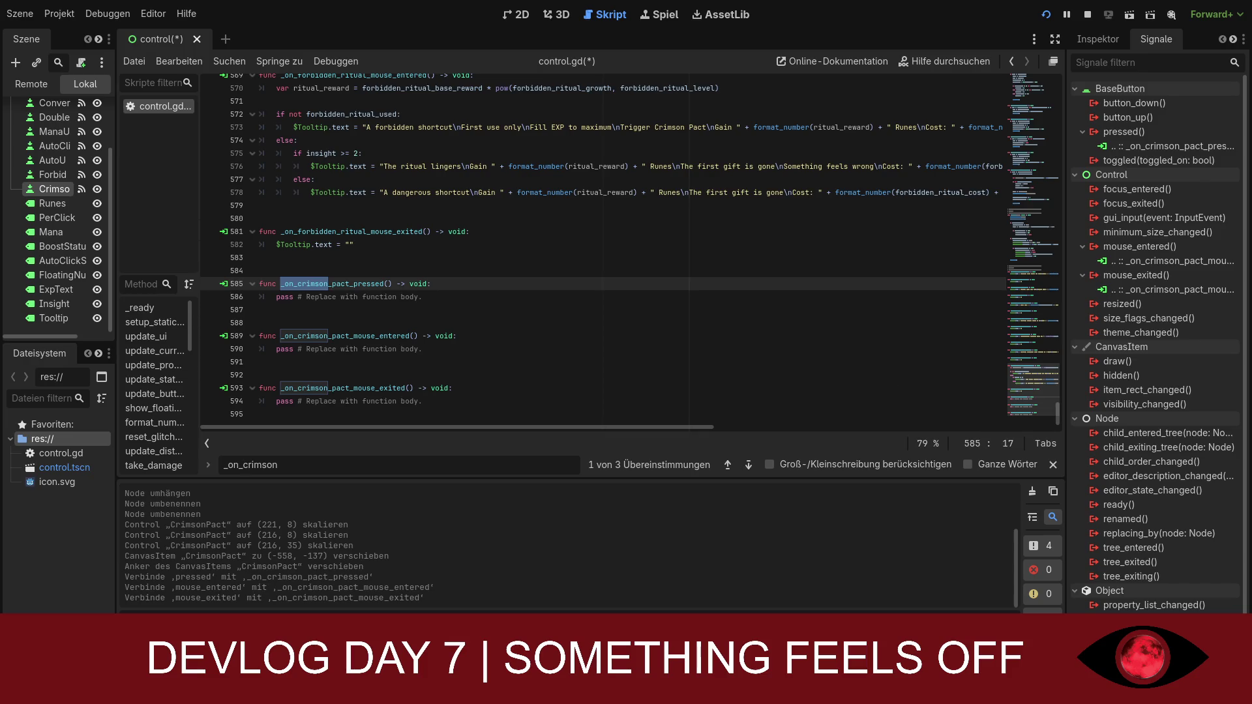
drag(259, 284, 441, 294)
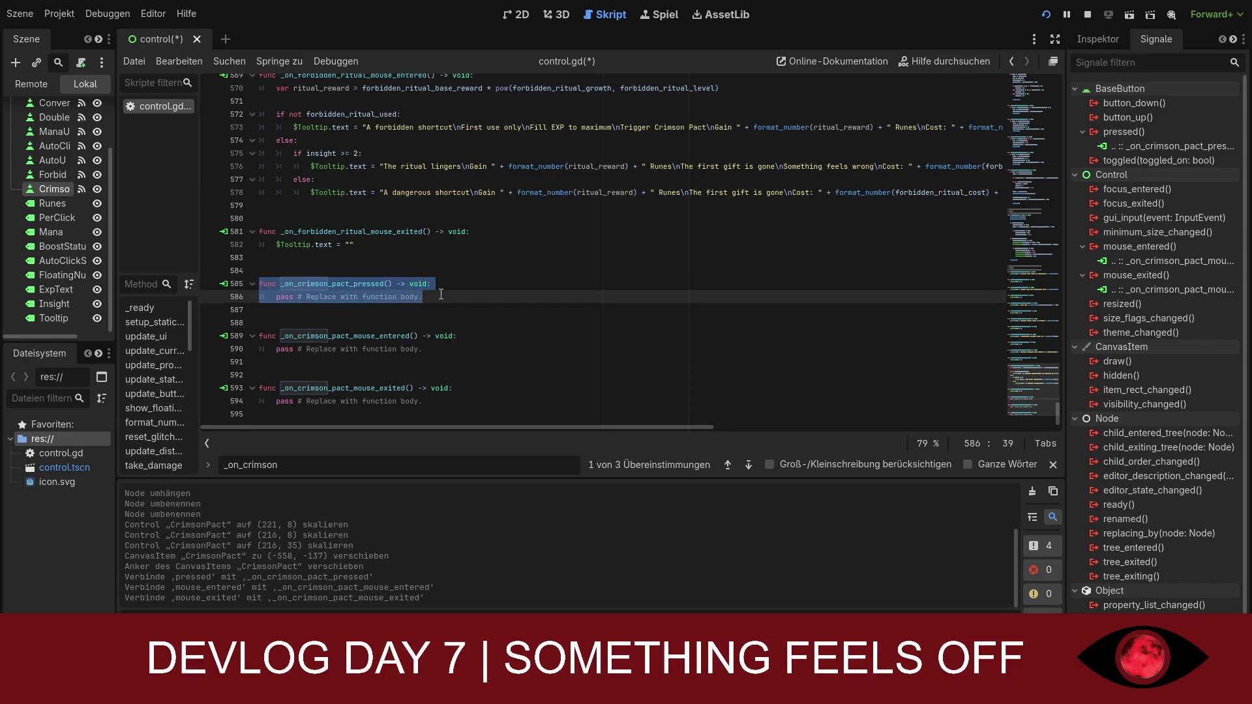
key(ctrl+v)
scroll(470, 339, down, 3)
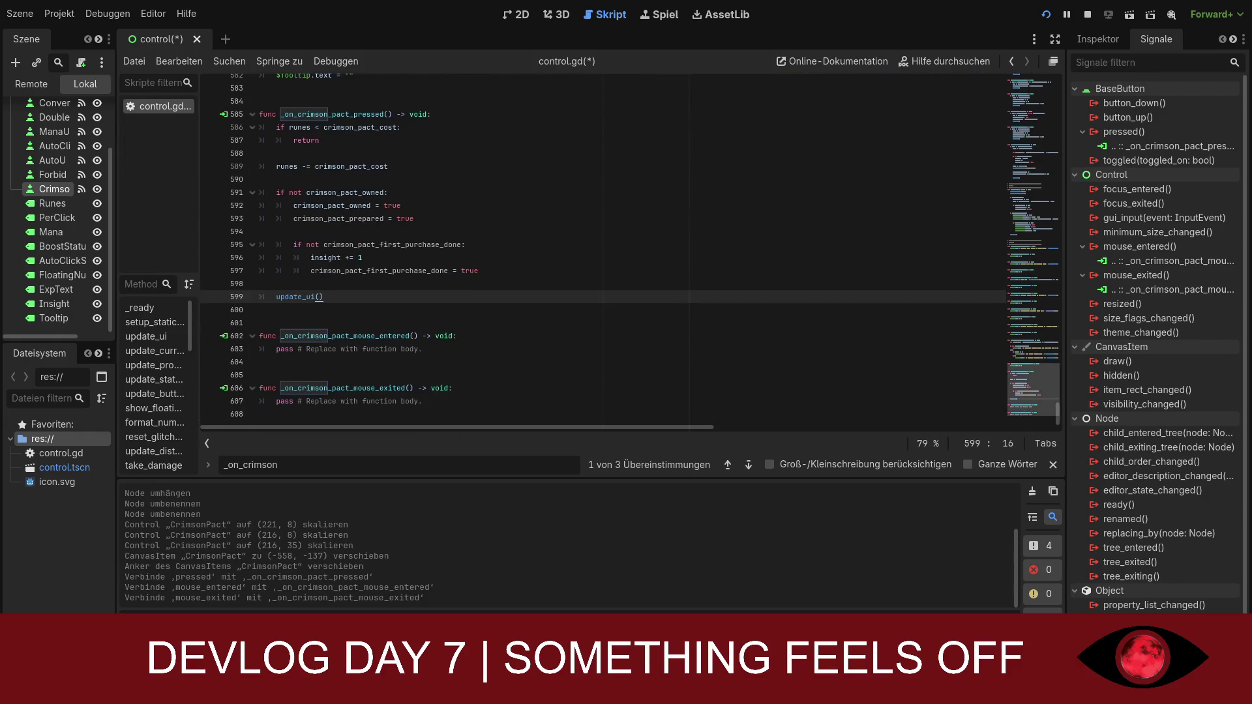
scroll(546, 319, up, 14)
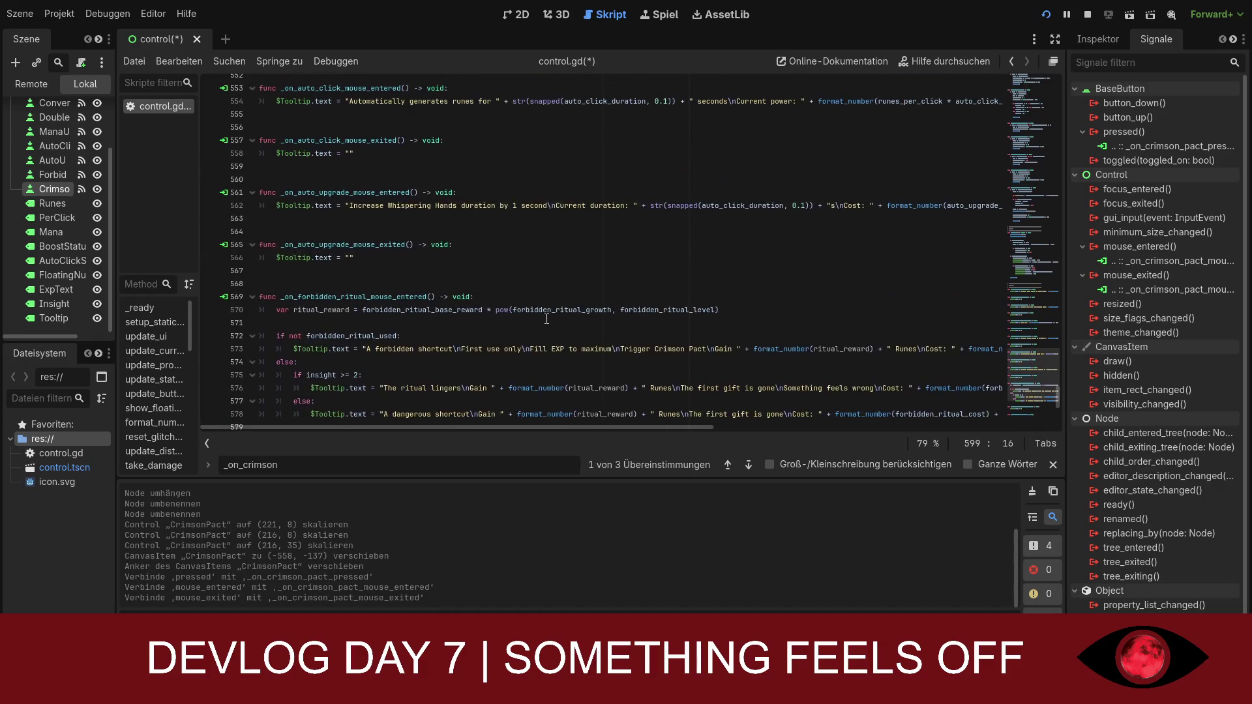
scroll(547, 319, up, 11)
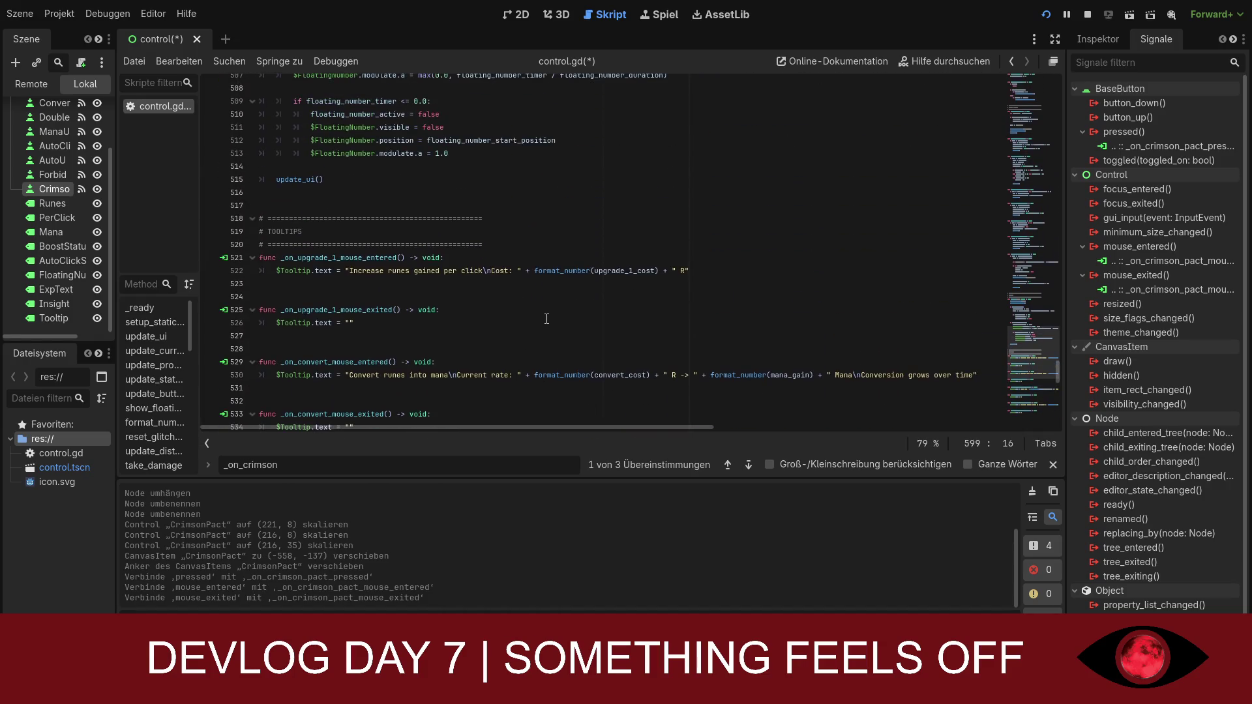
scroll(546, 319, down, 20)
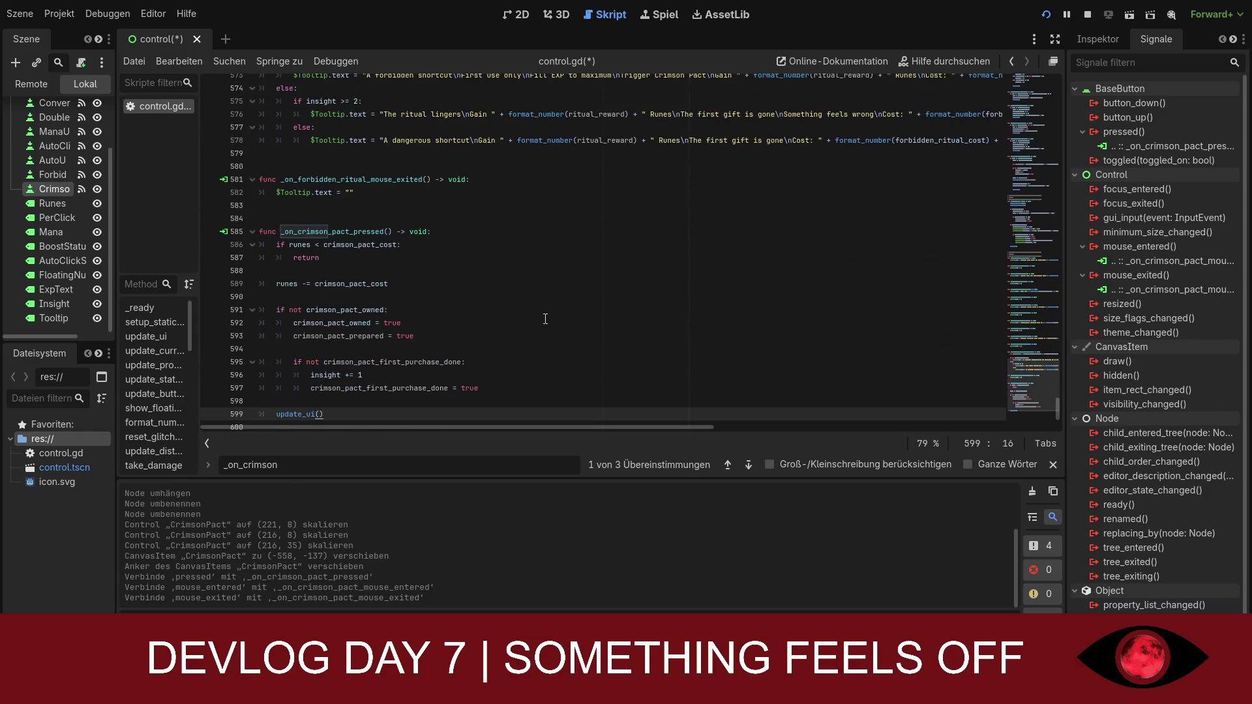
scroll(545, 319, down, 1)
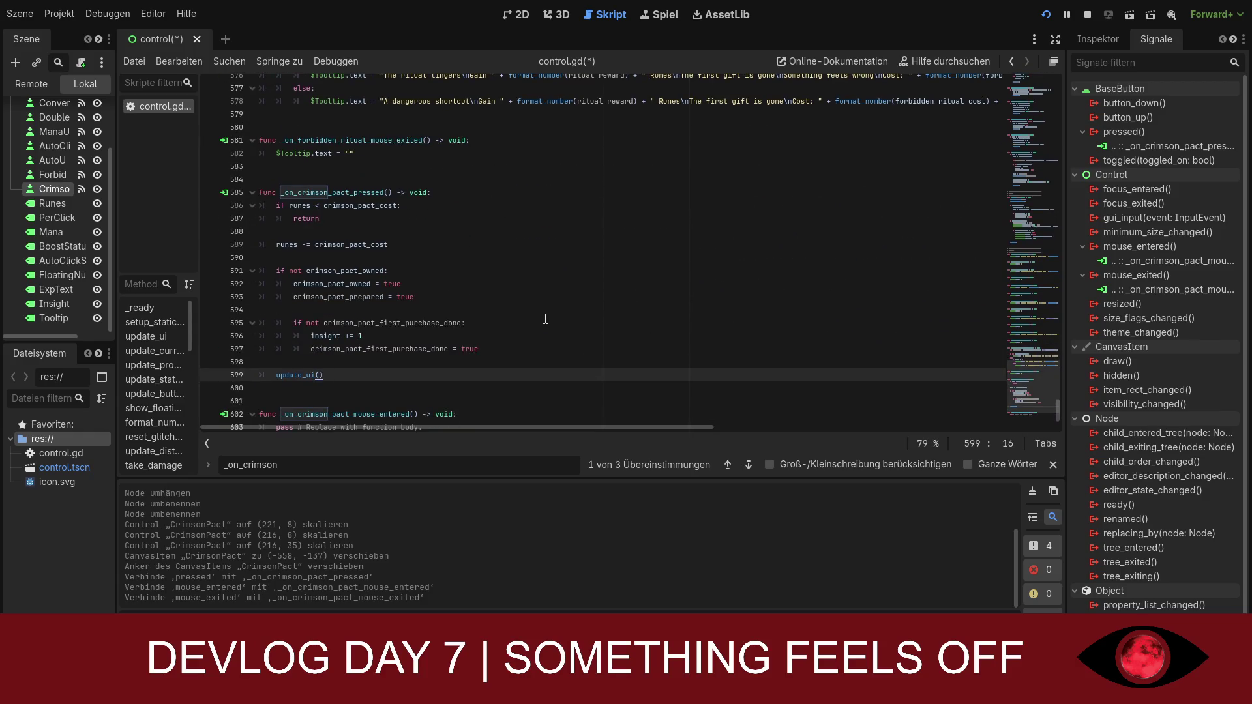
scroll(545, 319, up, 20)
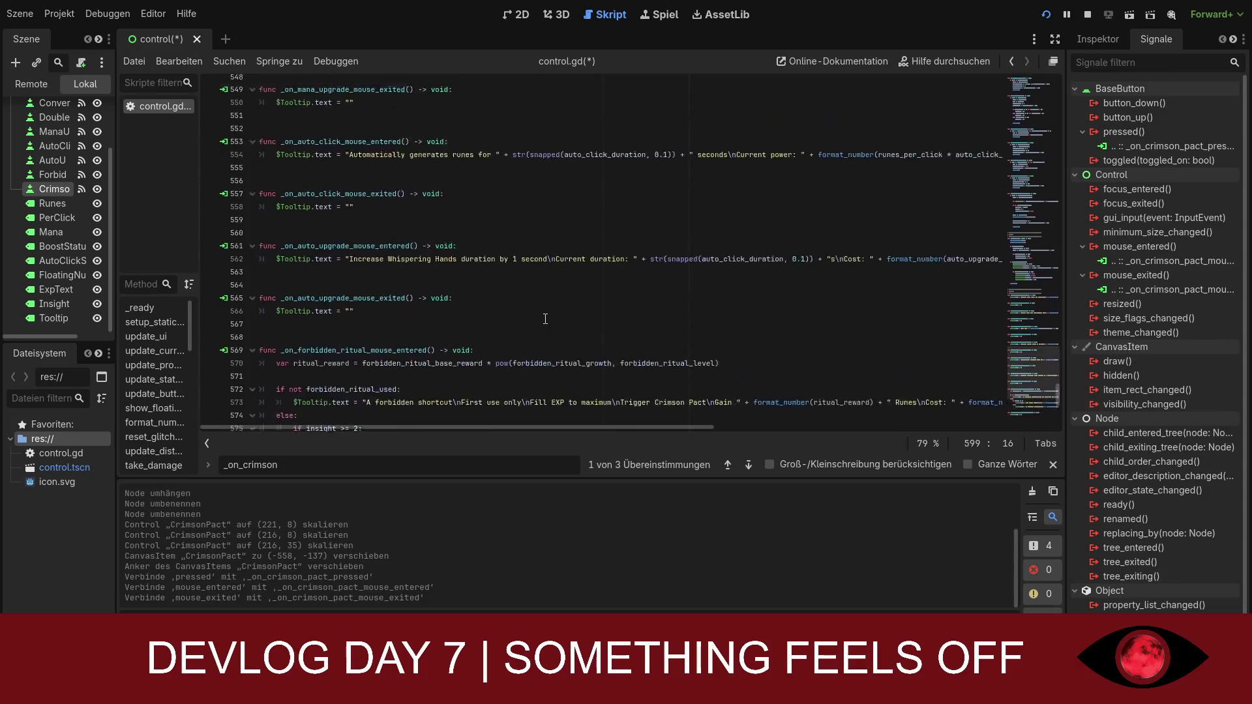
scroll(545, 319, up, 5)
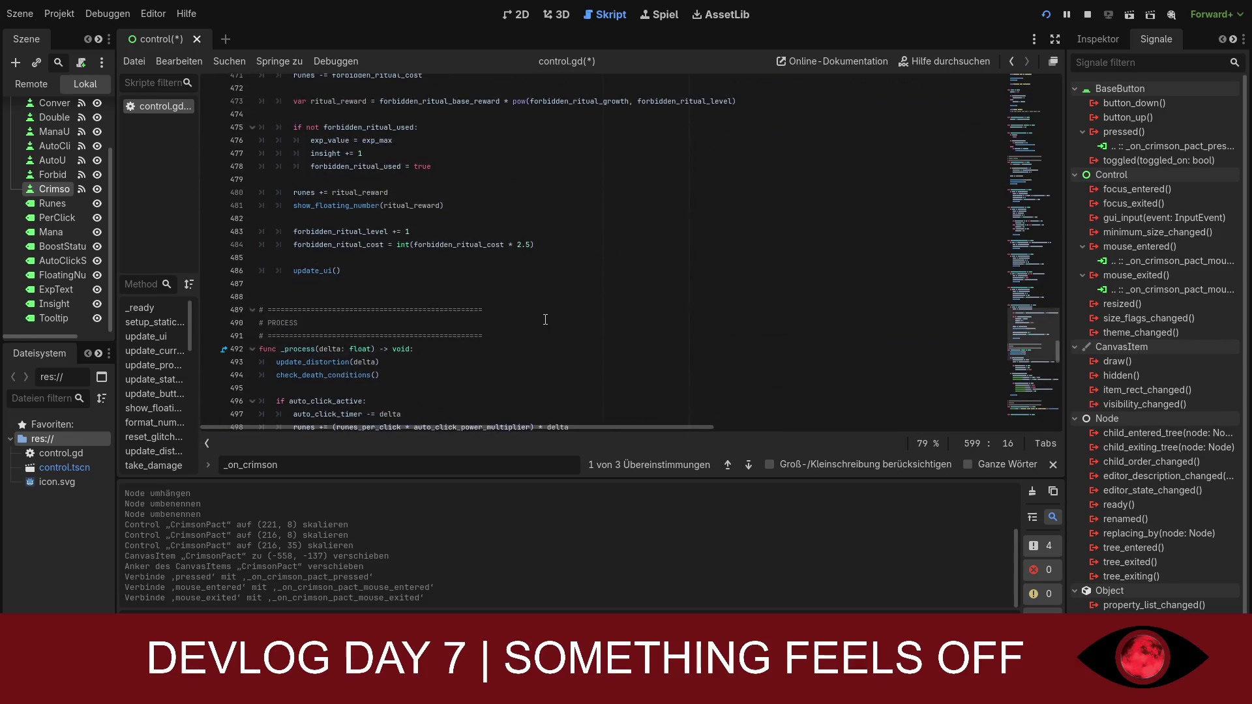
scroll(546, 319, up, 4)
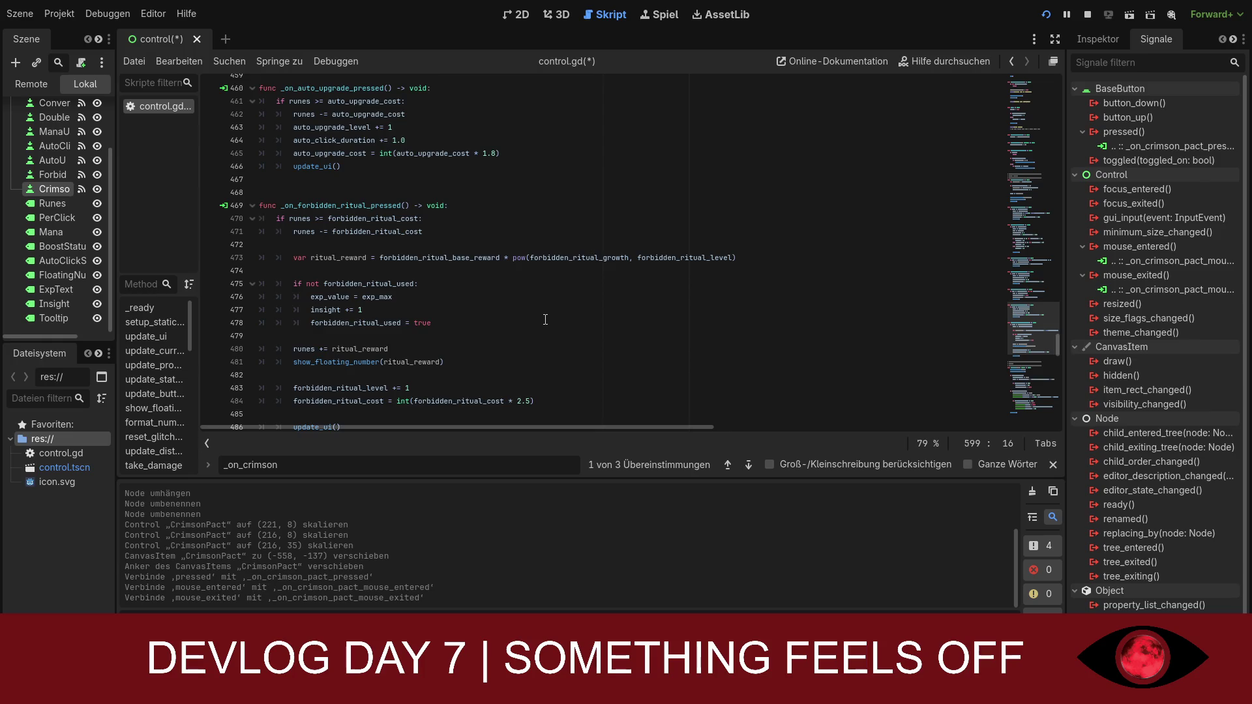
scroll(545, 319, down, 20)
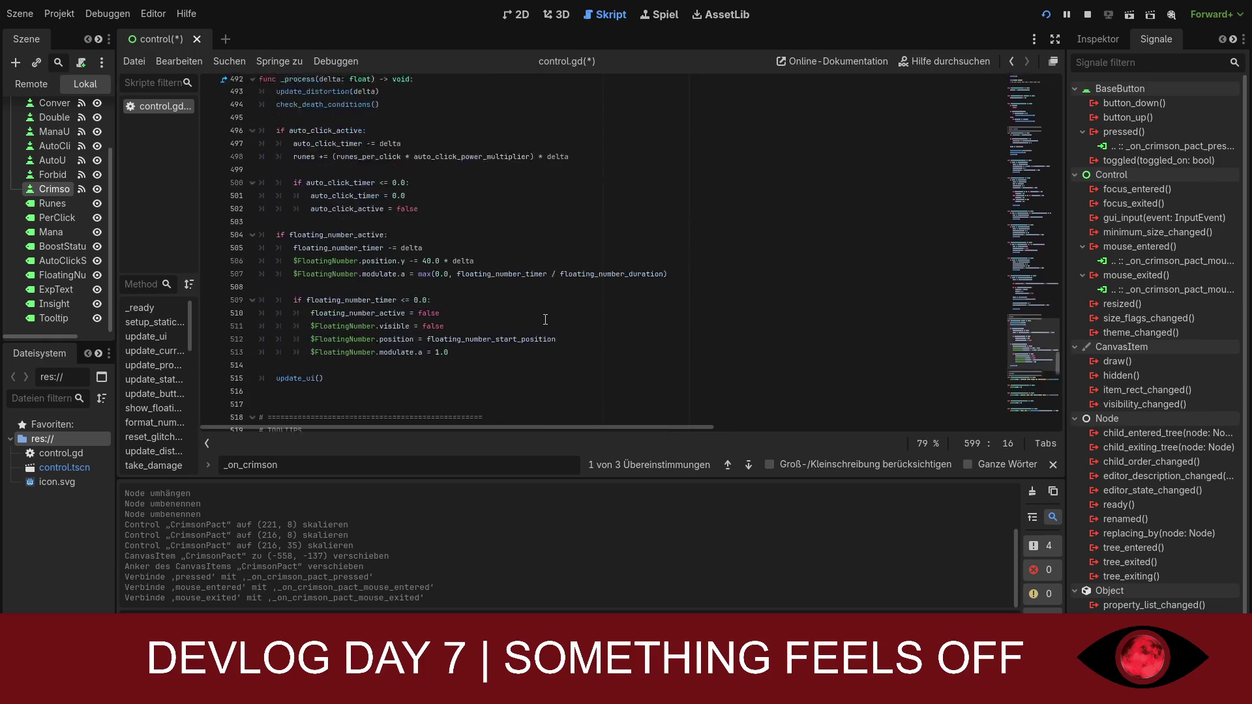
scroll(545, 319, down, 11)
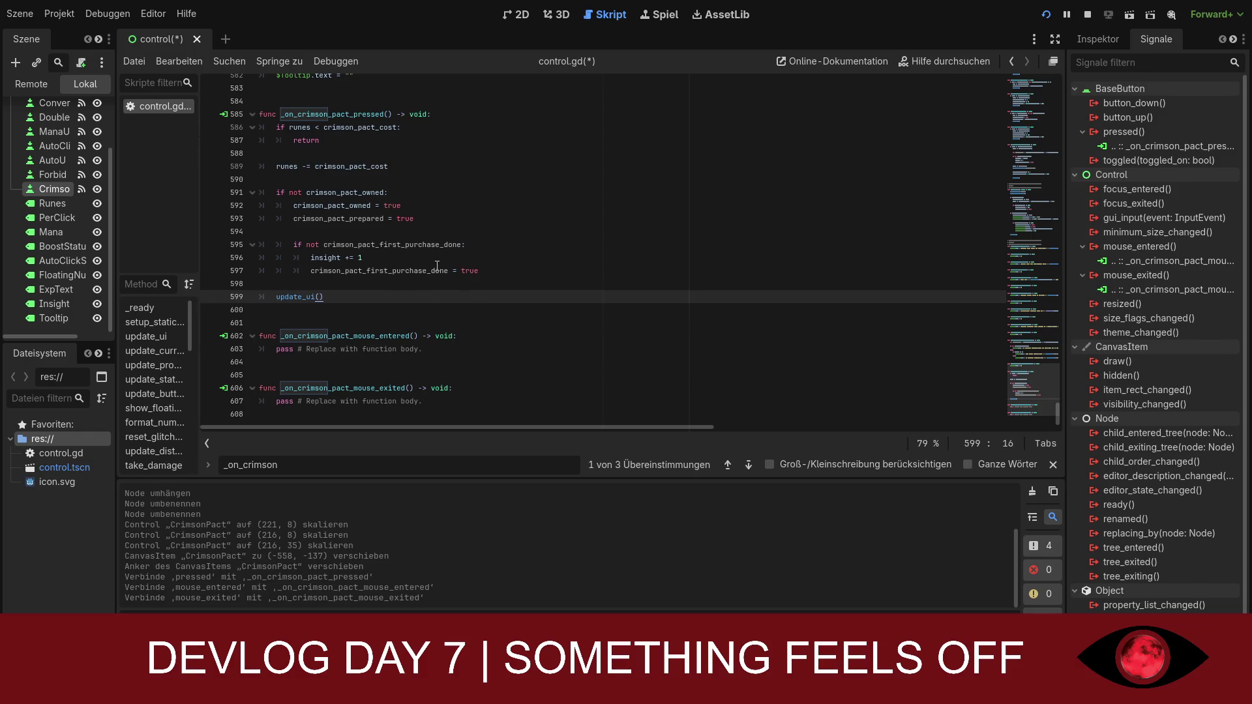
- Delete the misplaced _on_crimson_pact_pressed function and the blank lines it leaves
drag(349, 297, 255, 122)
key(ctrl+c)
key(BackSpace)
scroll(336, 234, up, 5)
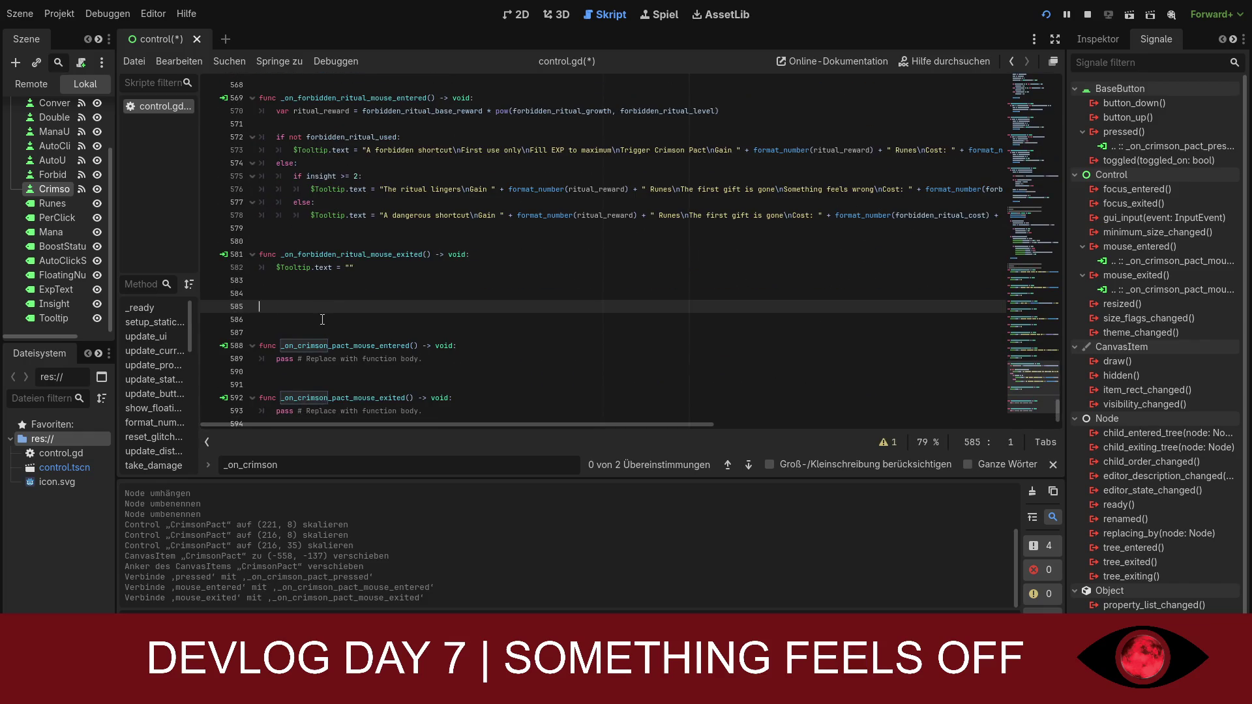
key(BackSpace)
key(BackSpace)
key(Delete)
scroll(344, 253, up, 15)
scroll(360, 276, up, 4)
- Paste the _on_crimson_pact_pressed function below the update_ui() call, followed by a blank line
click(429, 271)
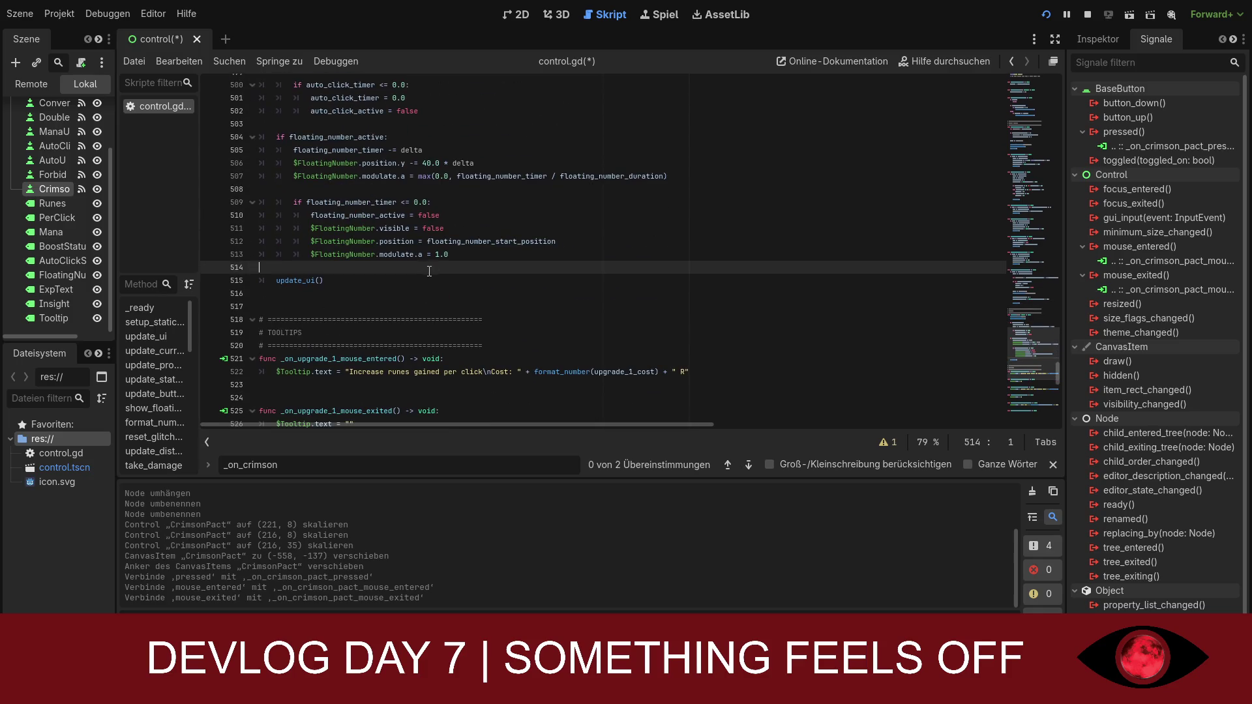
click(434, 279)
key(Return)
key(Return)
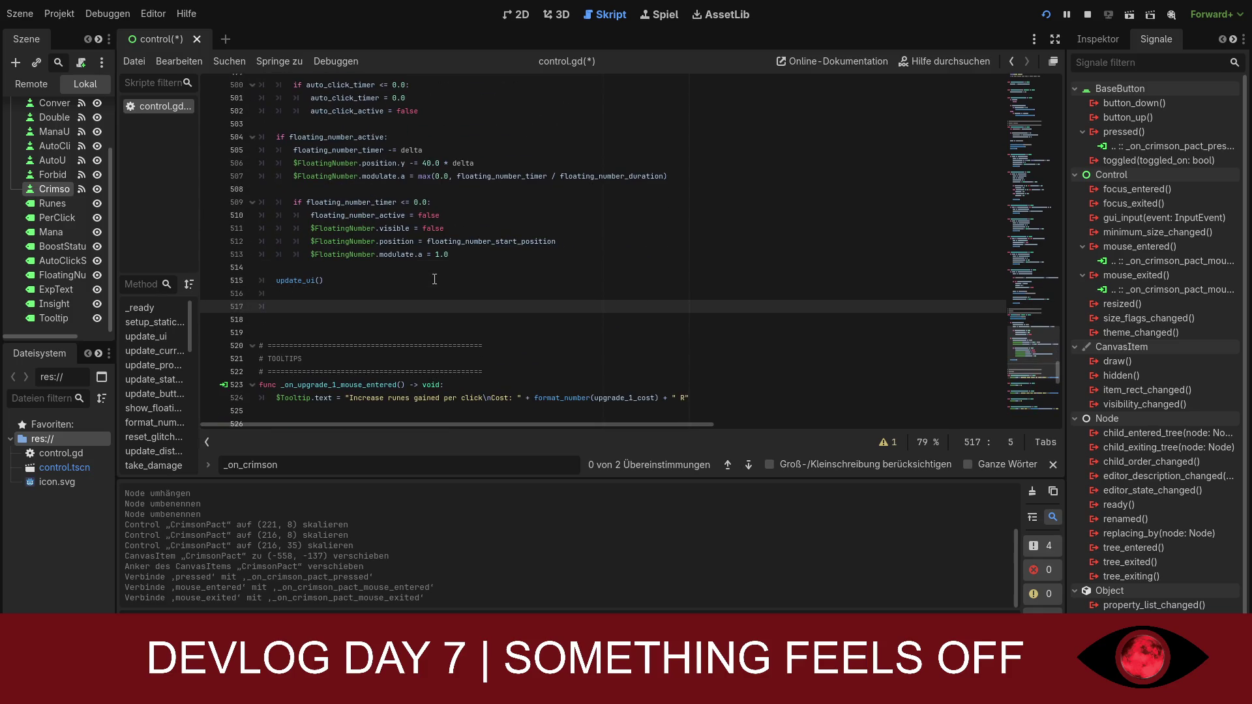
key(ctrl+v)
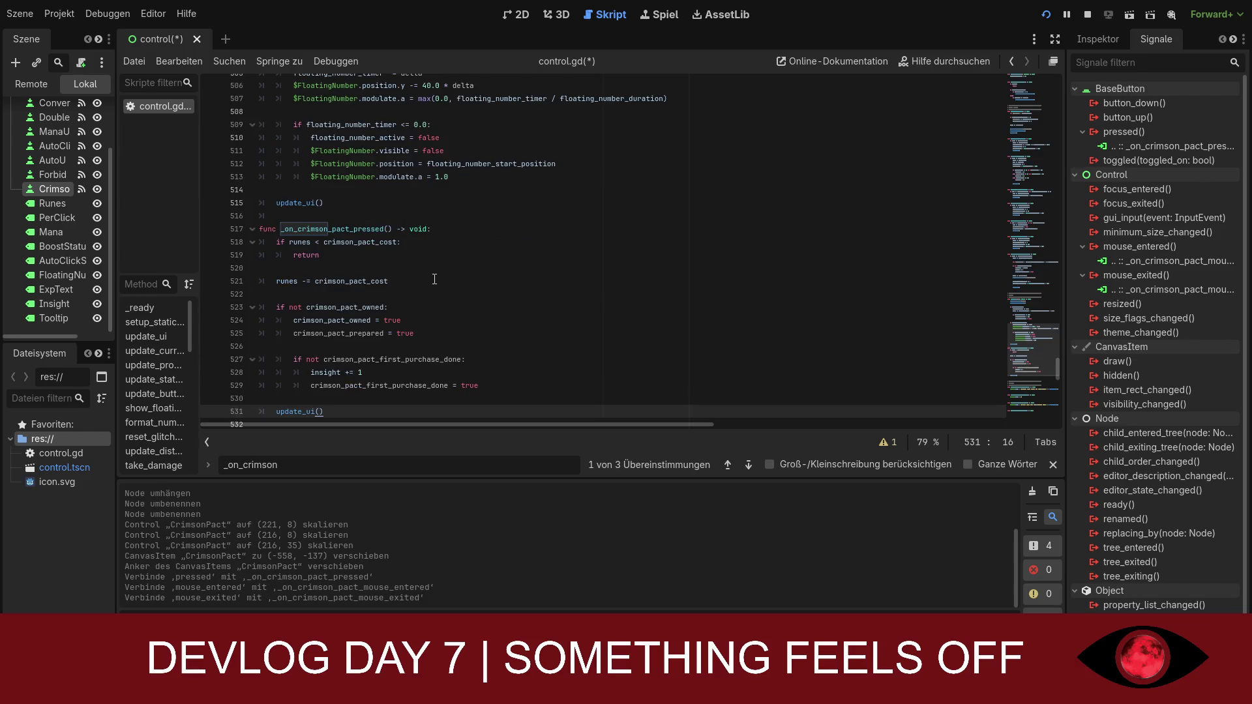
scroll(435, 280, down, 3)
click(476, 320)
key(Return)
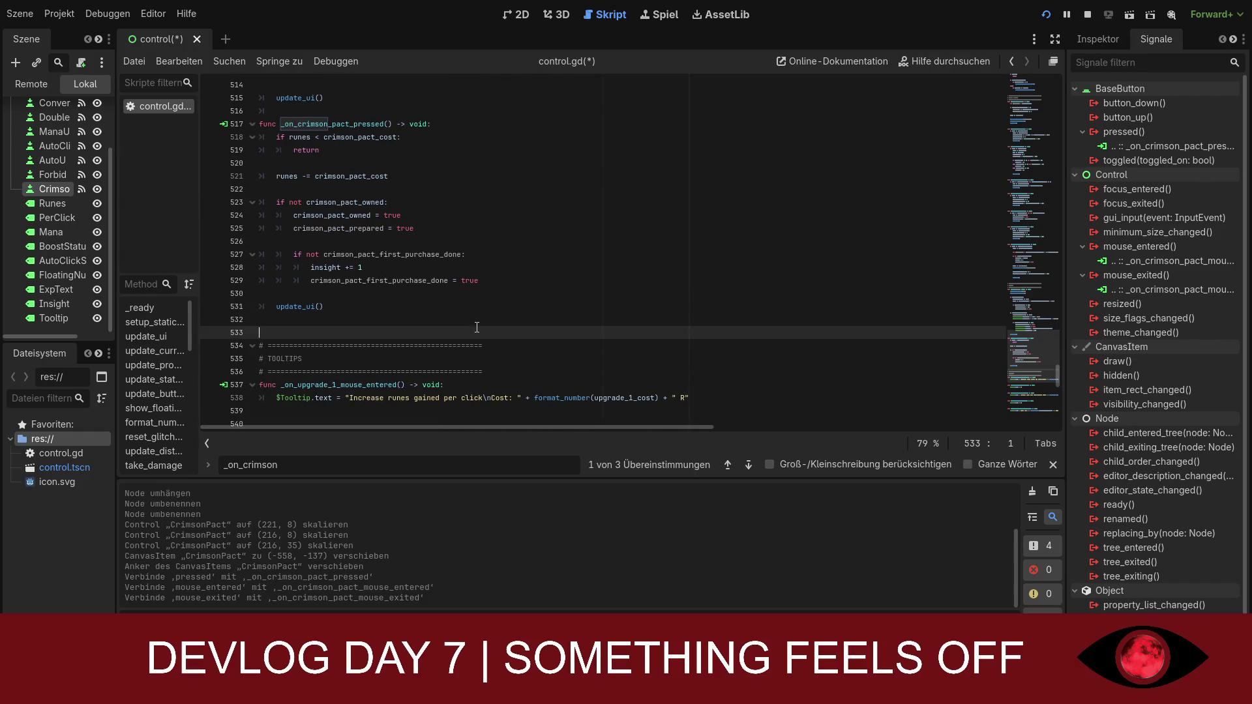
click(477, 320)
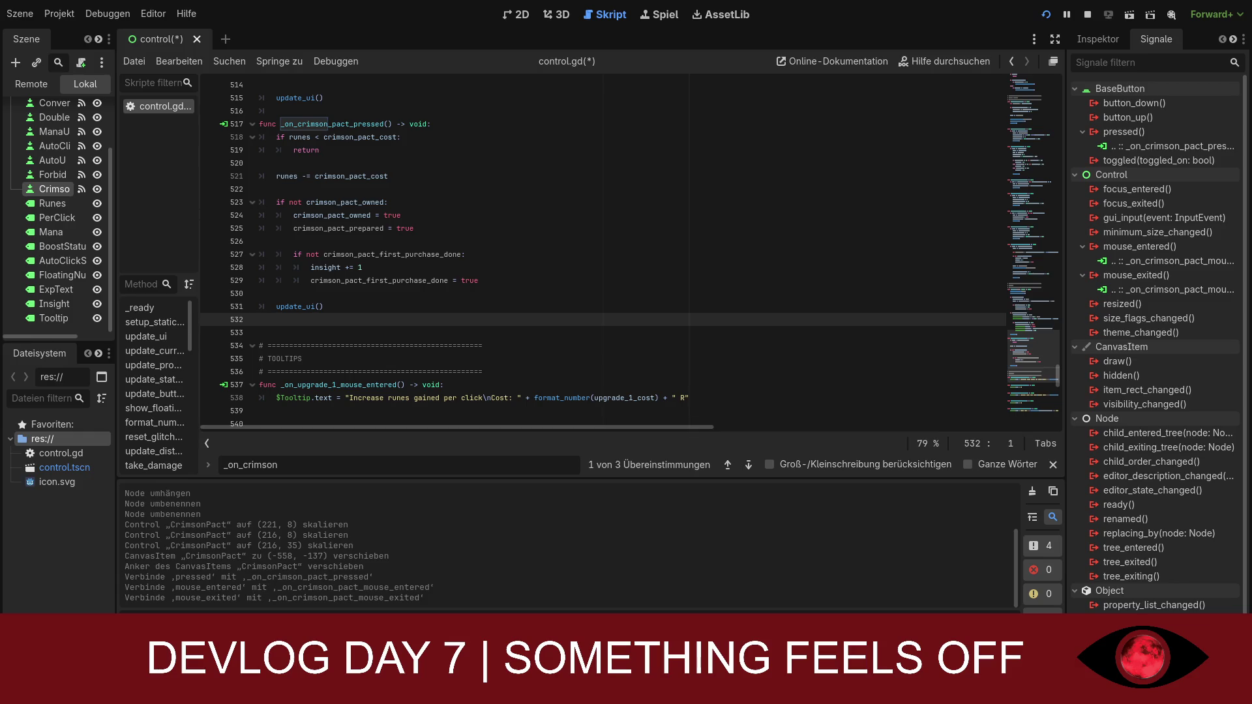
double_click(273, 465)
- Search 'func set' and add $CrimsonPact.text = "Crimson Pact" below the ForbiddenRitual label line
text(s)
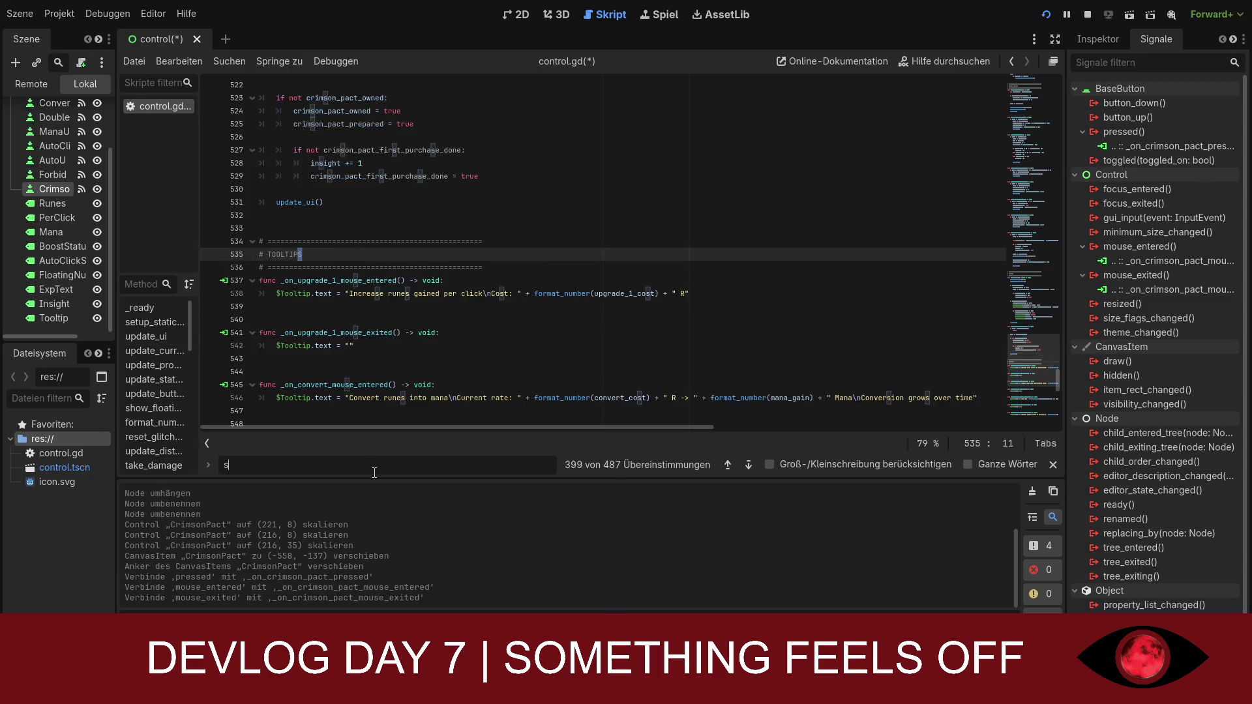
text(etup)
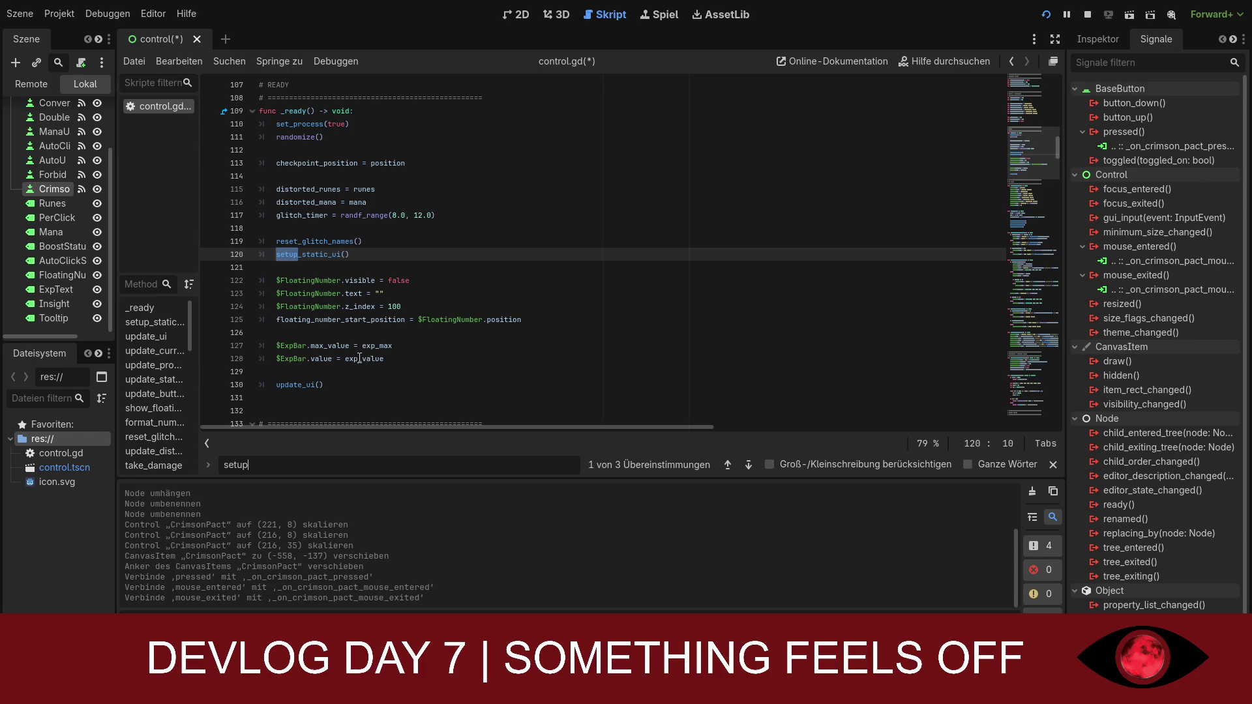
text(f)
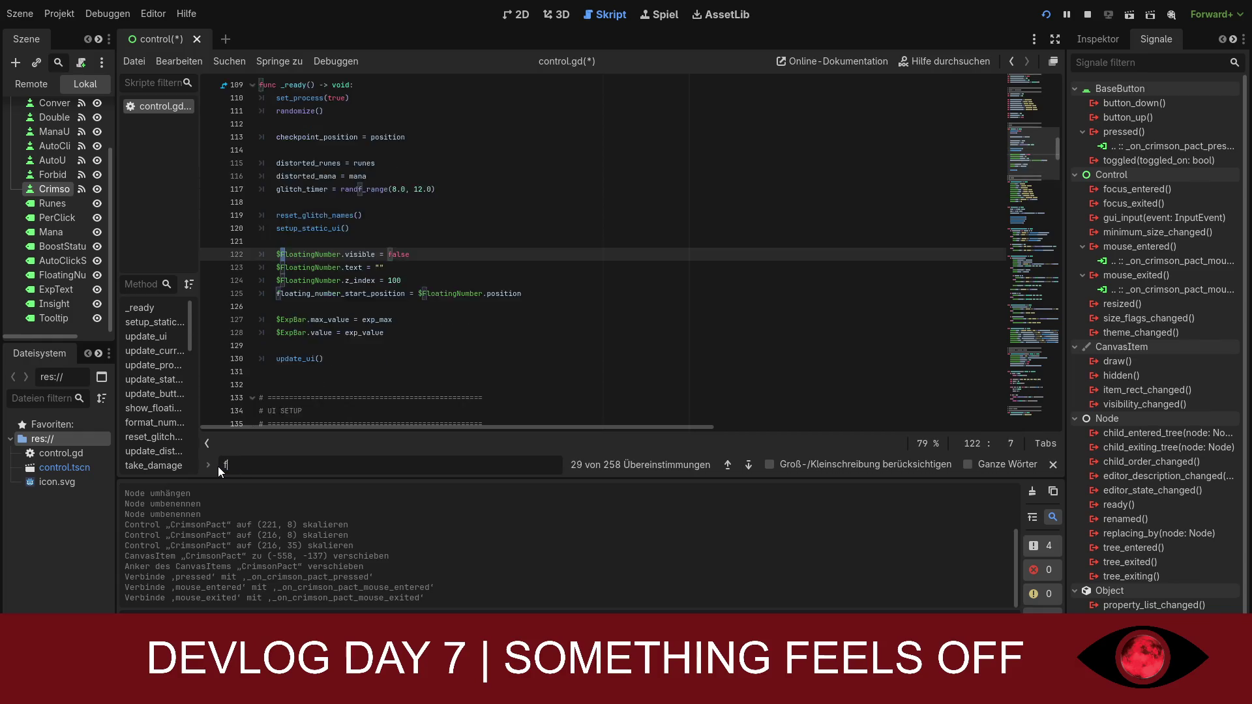
text(unc set)
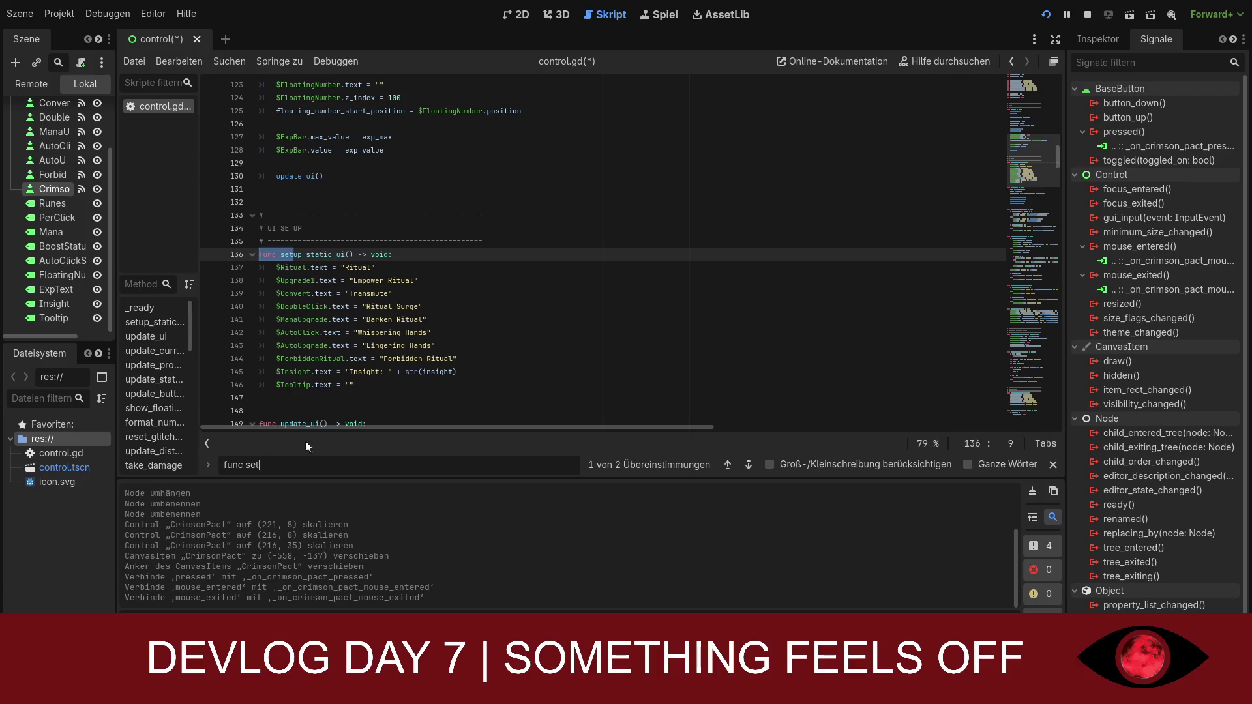
click(368, 374)
click(368, 384)
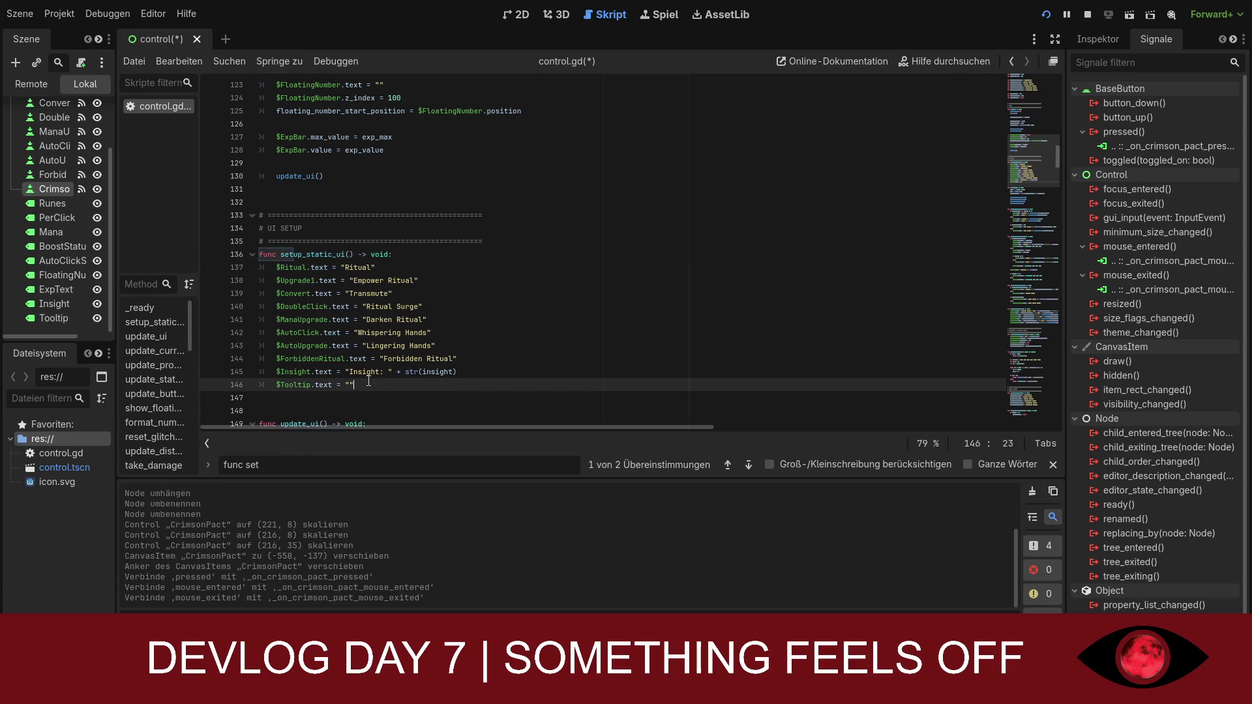
click(466, 360)
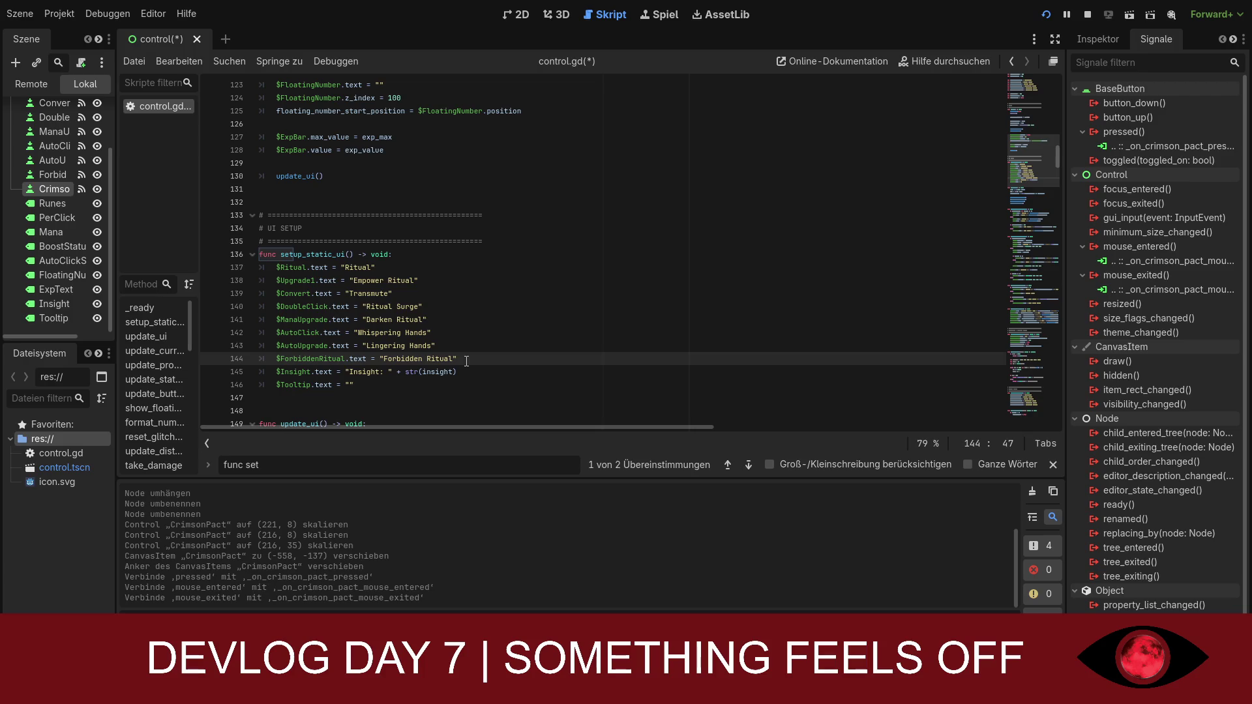
key(Return)
text($CrimsonPact.text = "Crimson Pact")
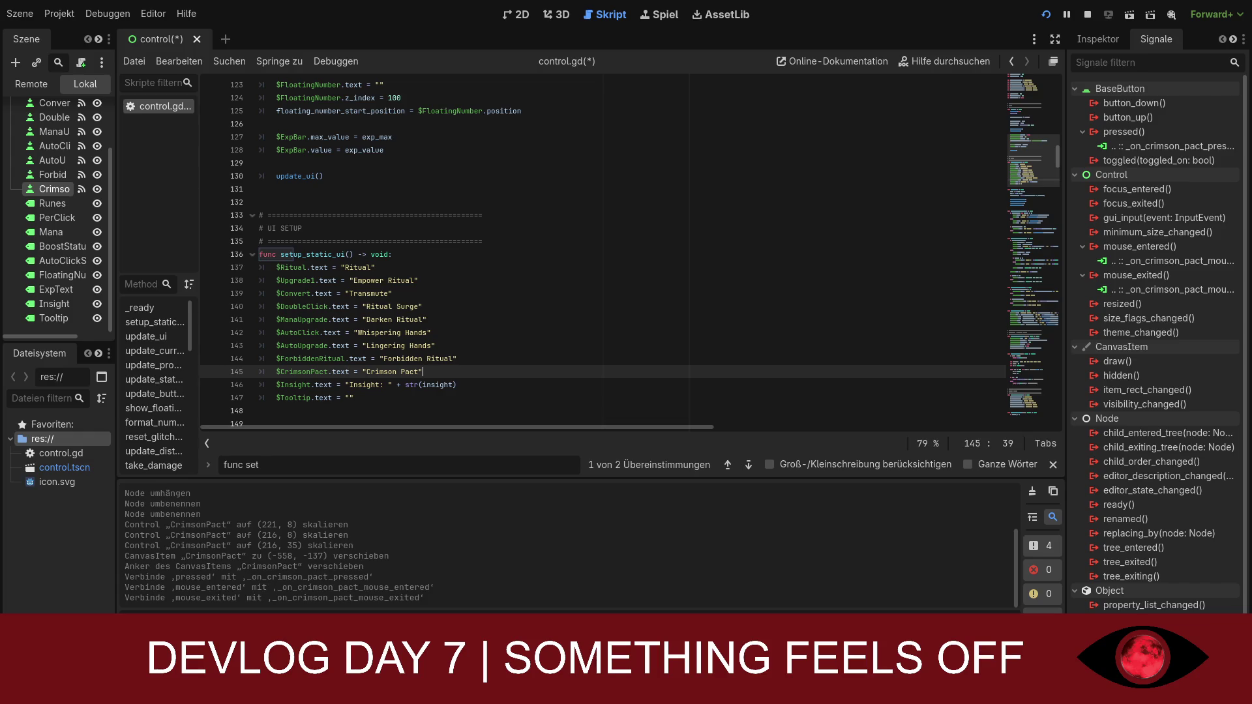
- Search 'update_button' and paste the crimson_pact_owned if/else block after the Forbidden Ritual text line
click(309, 463)
key(BackSpace)
key(BackSpace)
key(BackSpace)
text(update)
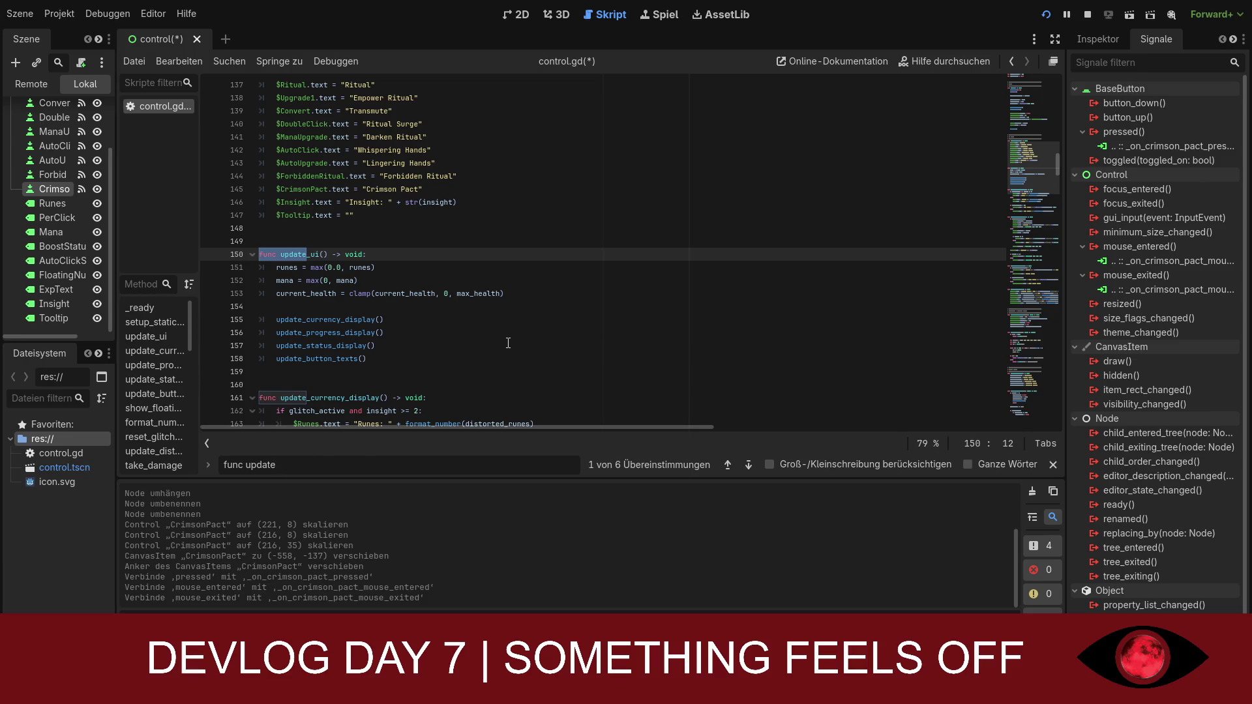
text(_button)
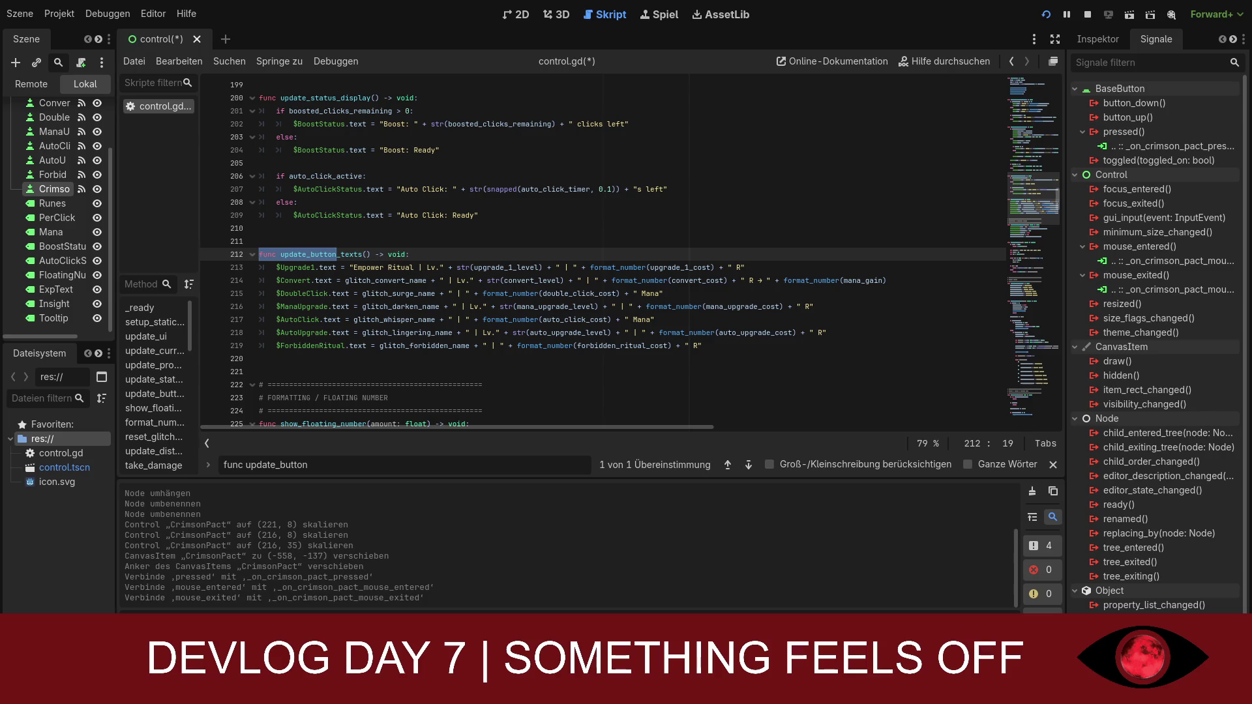
click(702, 345)
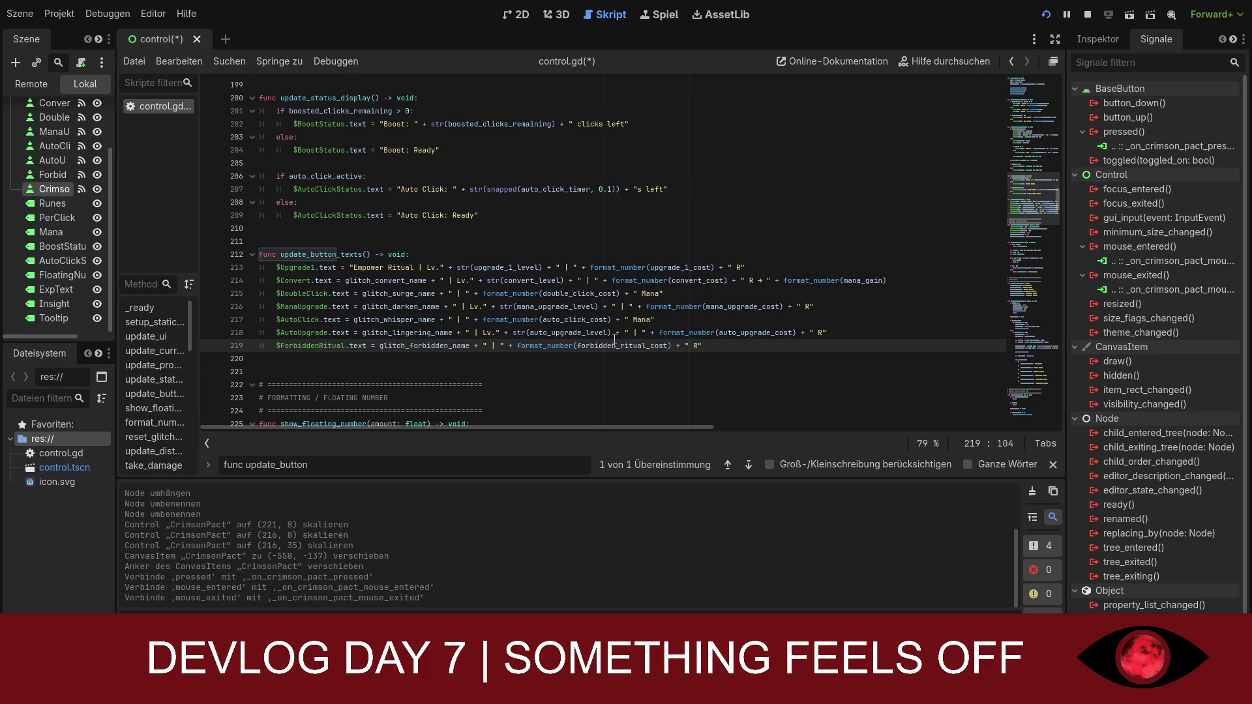
text(if crimson_pact_owned: 	$CrimsonPact.text = "Crimson Pact | Owned" else: 	$CrimsonPact.text = "Crimson Pact | " + format_number(crimson_pact_cost) + " R")
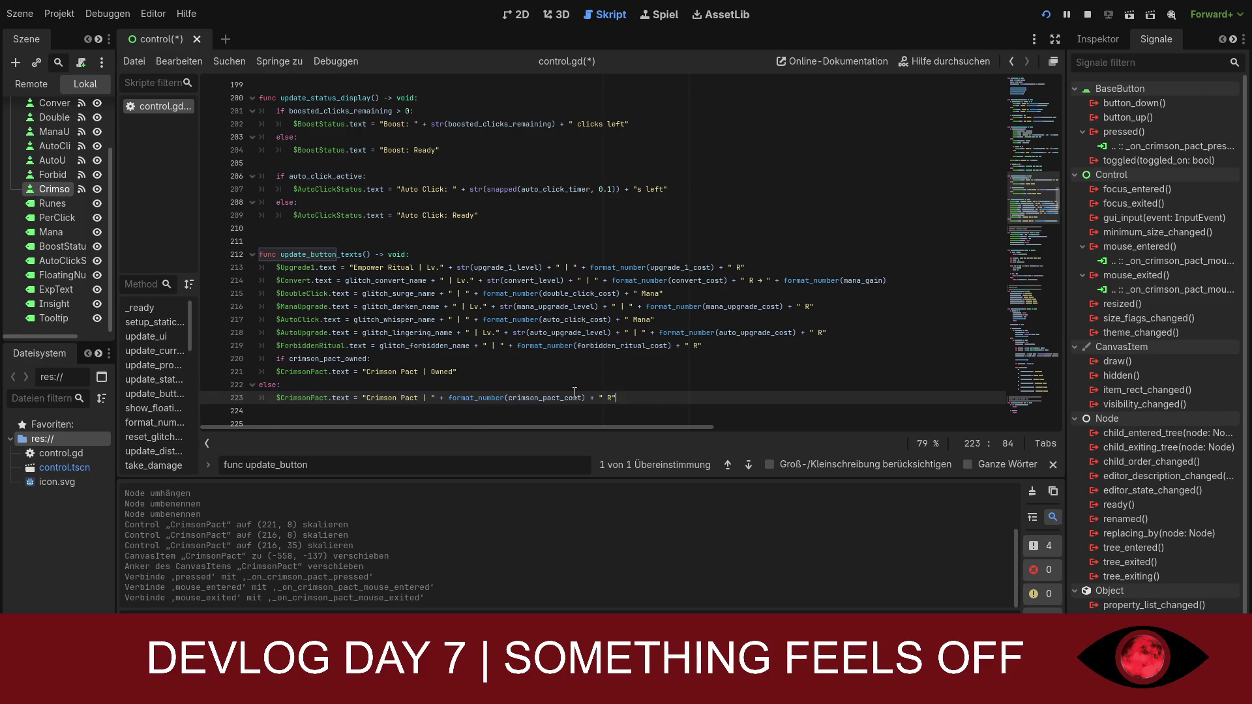
- Fix the indentation of the Crimson Pact if/else lines to match the other button texts
click(273, 360)
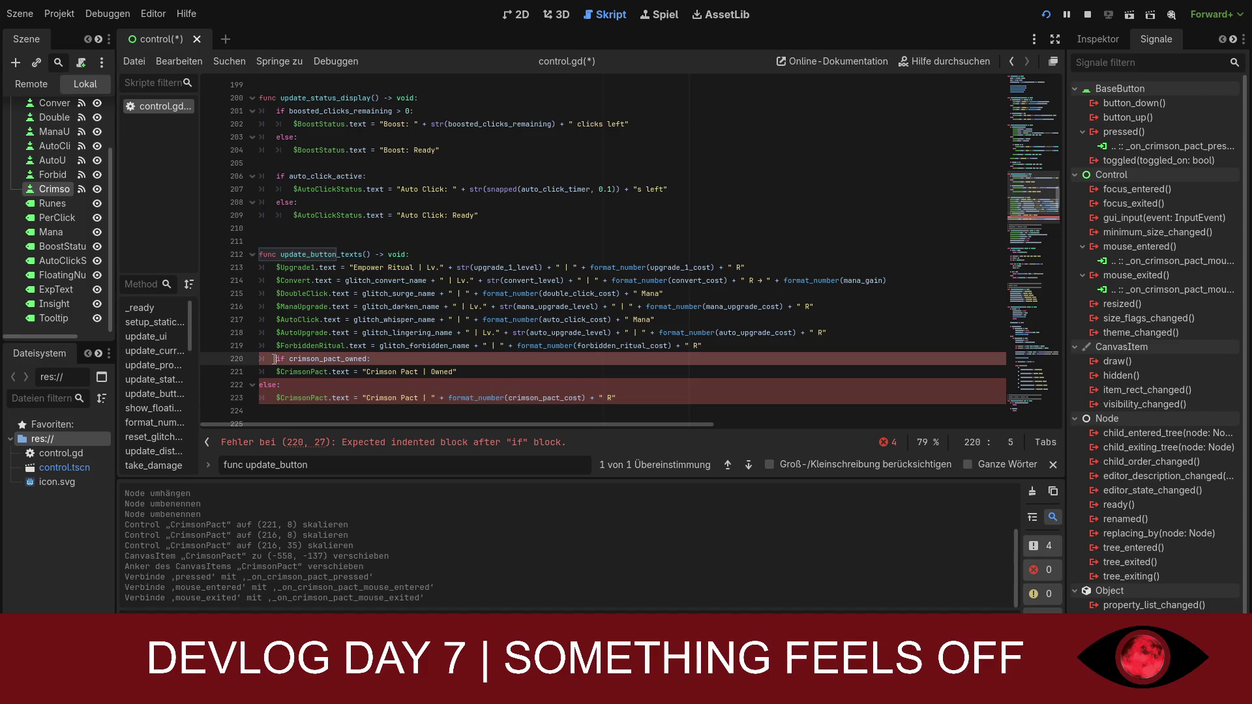
key(BackSpace)
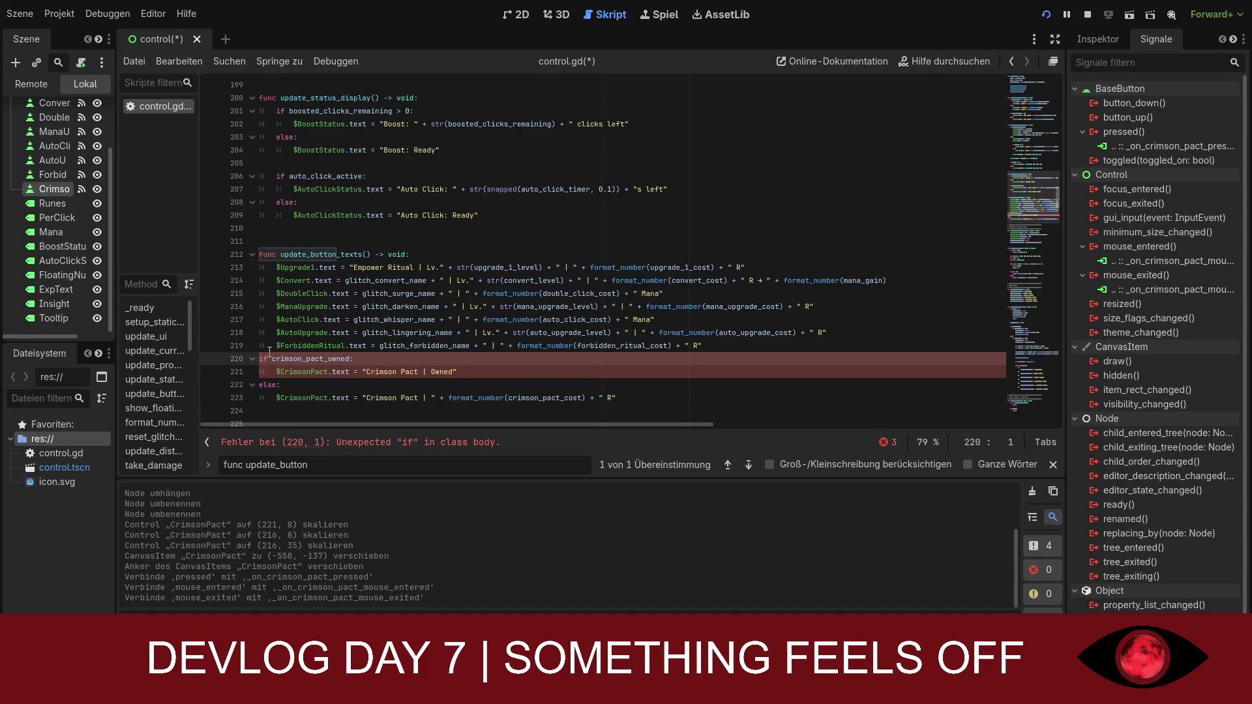
key(Tab)
key(Tab)
click(260, 384)
key(Tab)
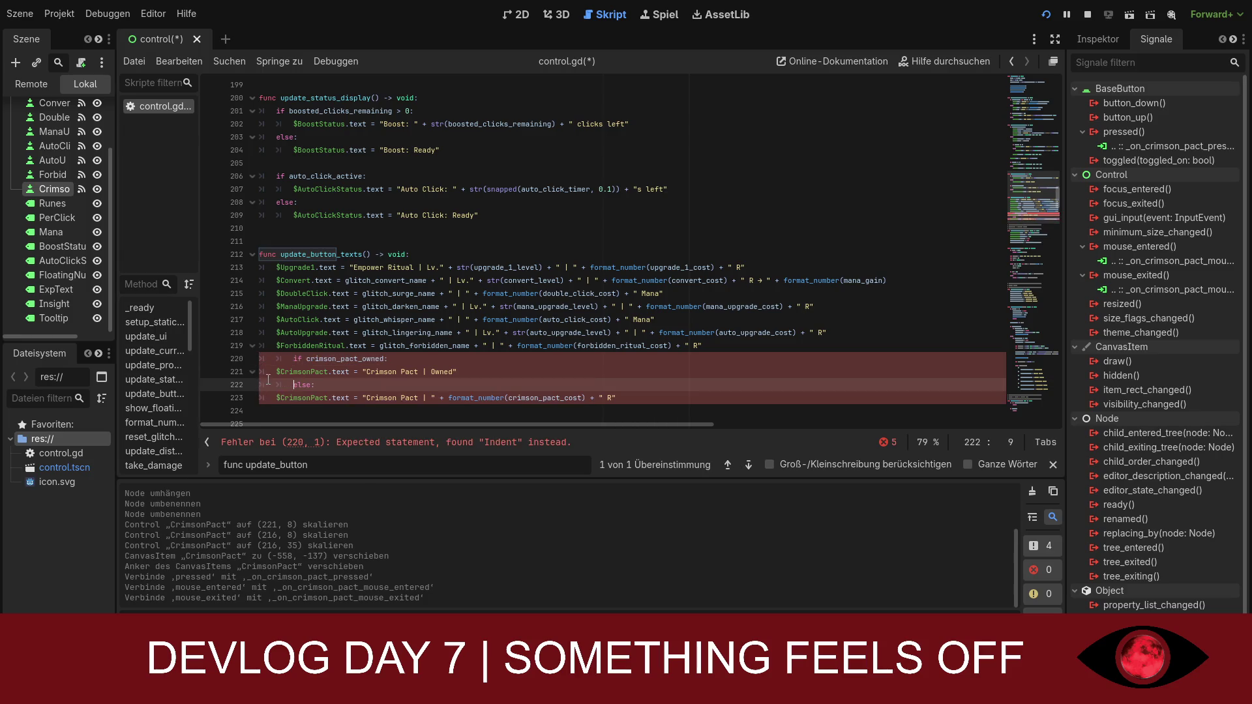
key(shift+Up)
key(Tab)
click(274, 398)
key(Tab)
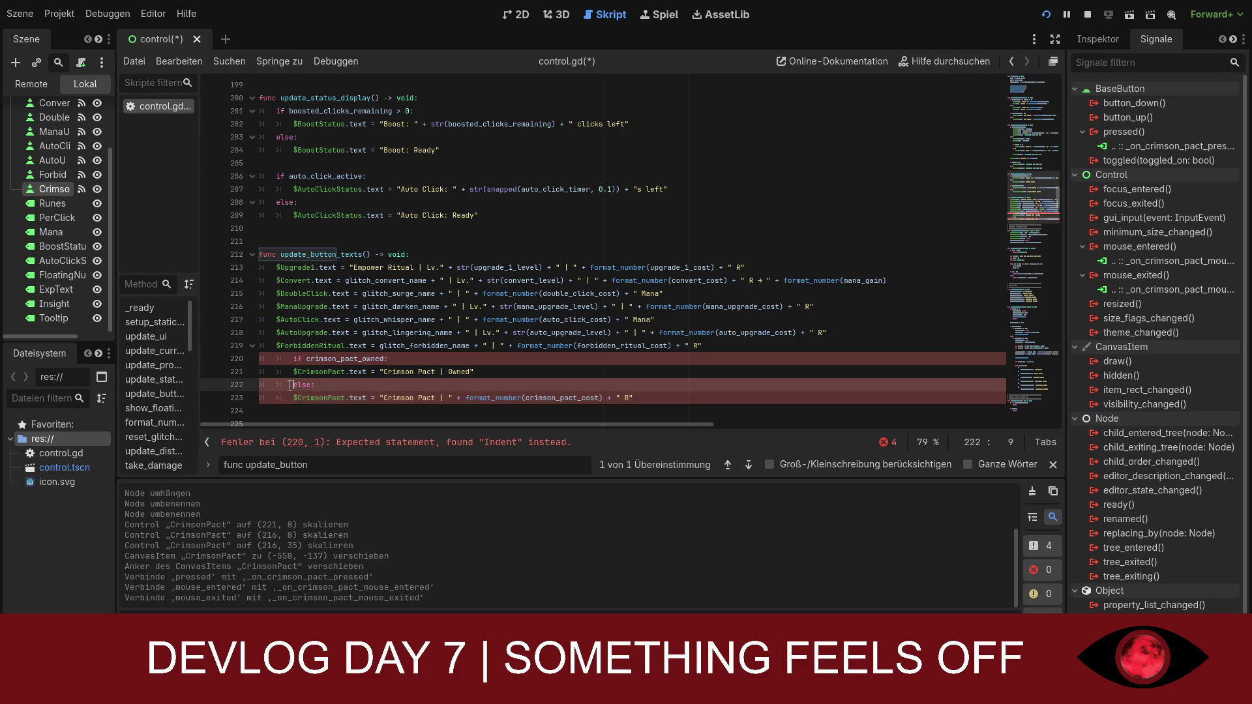
click(291, 385)
key(shift+Tab)
key(Up)
key(Up)
key(shift+Tab)
scroll(369, 386, down, 1)
click(649, 361)
click(644, 374)
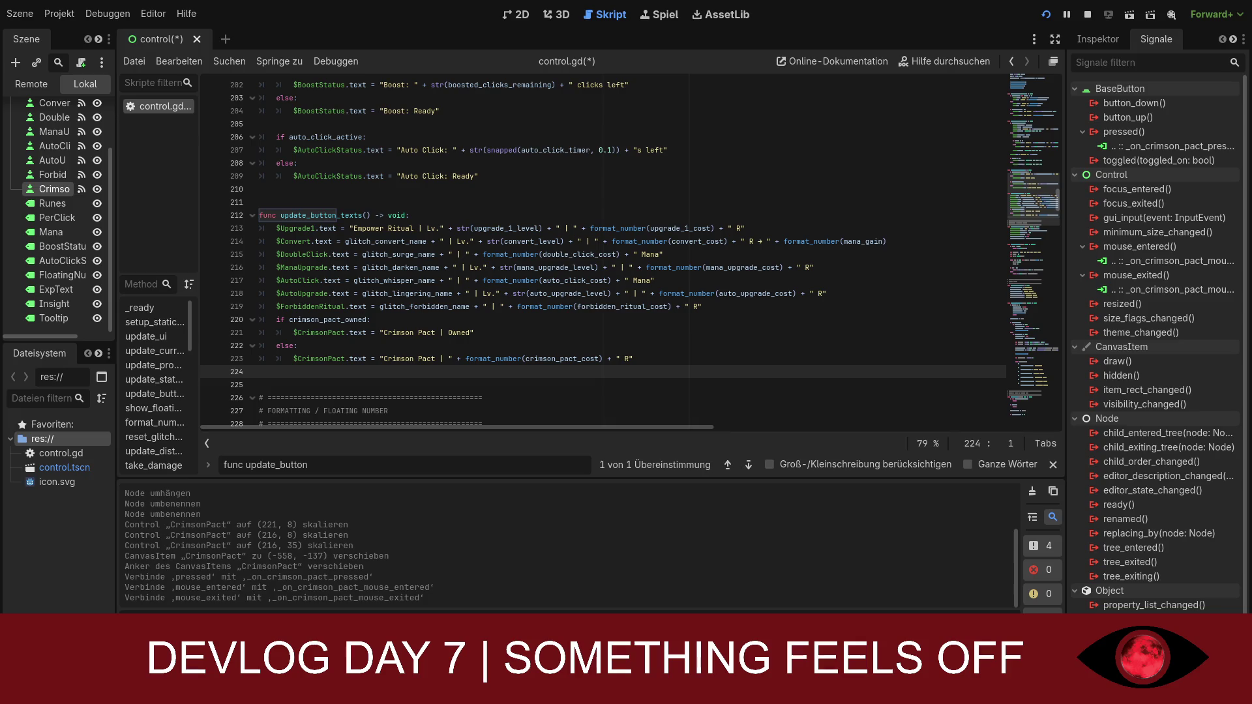
scroll(603, 252, down, 20)
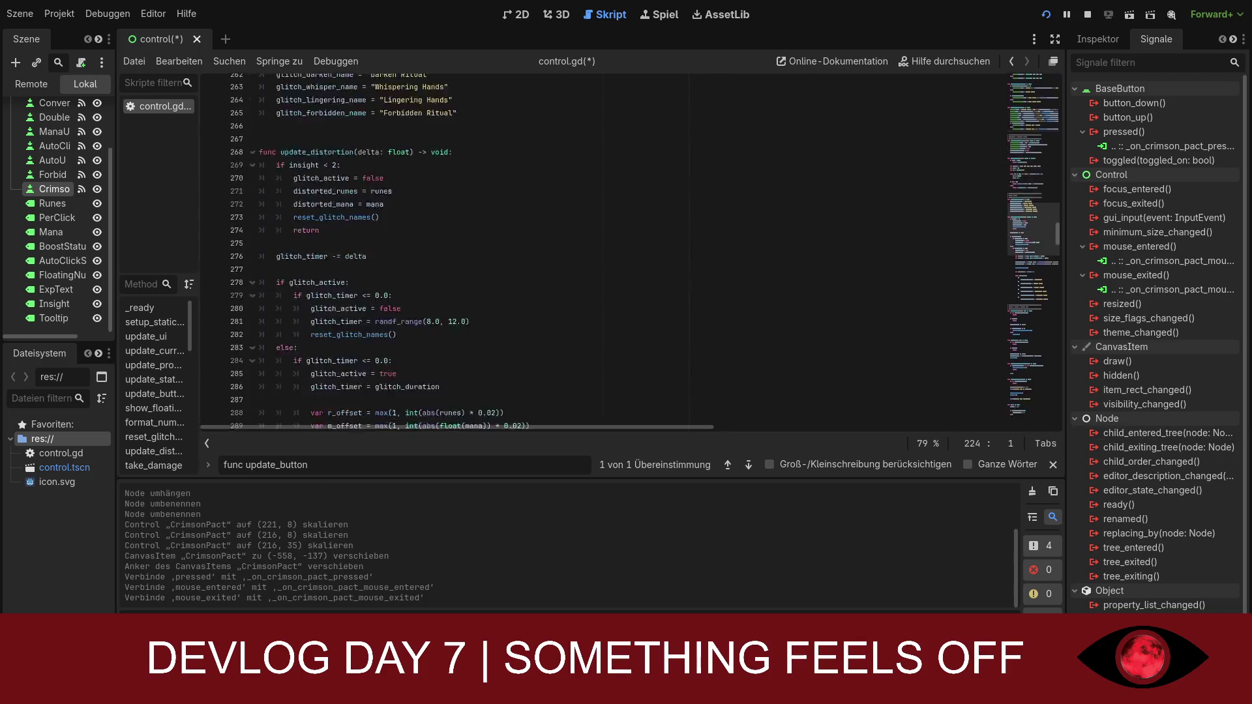
- Replace the pass placeholder in the Crimson Pact mouse-entered handler with the owned/cost tooltip code
scroll(603, 251, down, 20)
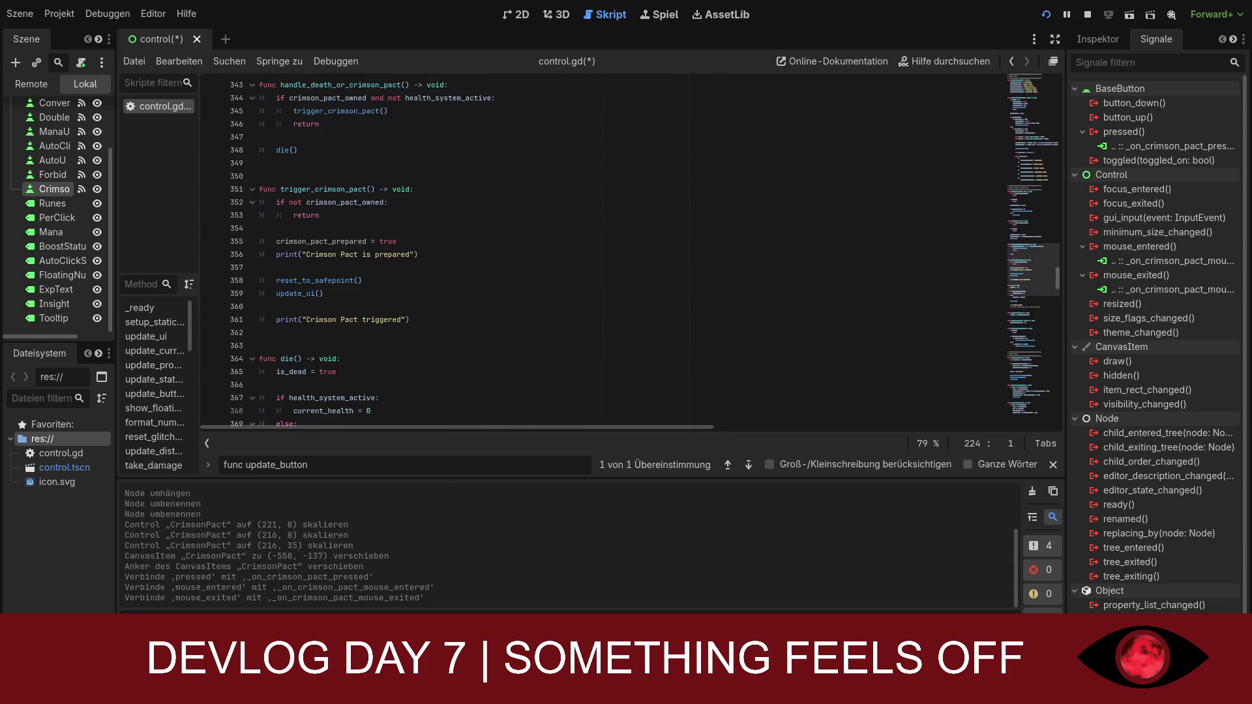
scroll(1042, 375, down, 20)
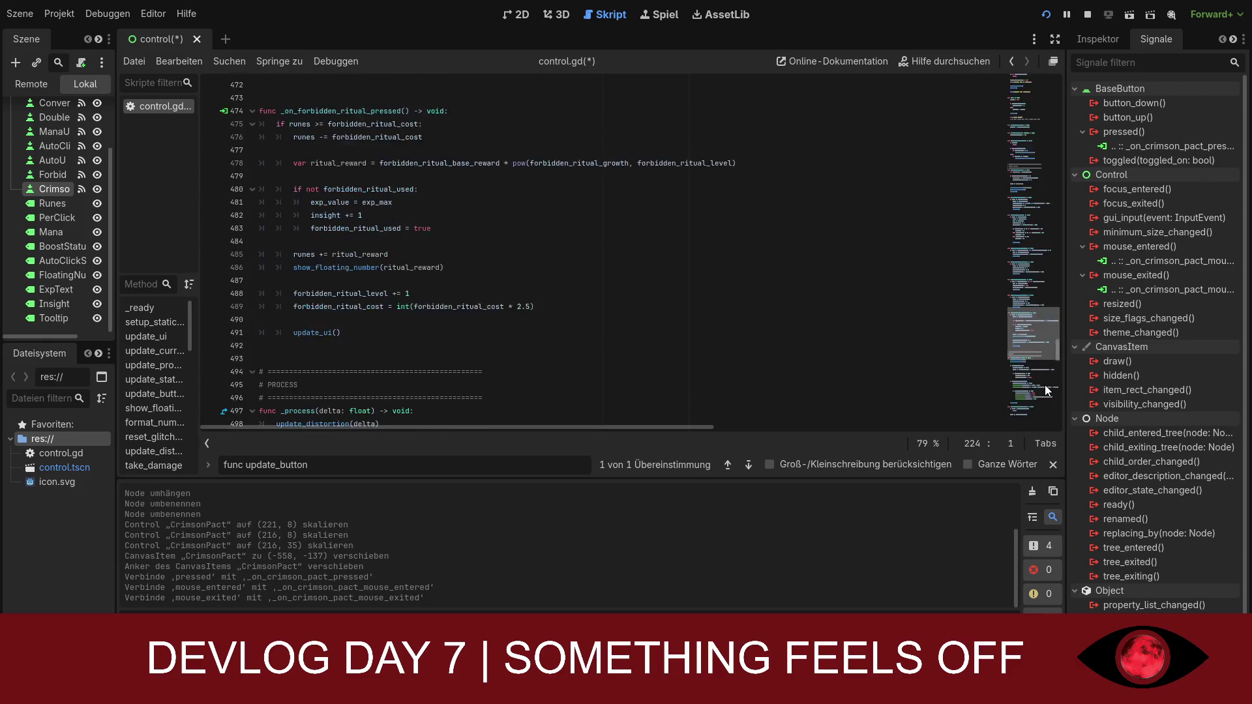
scroll(1041, 379, down, 16)
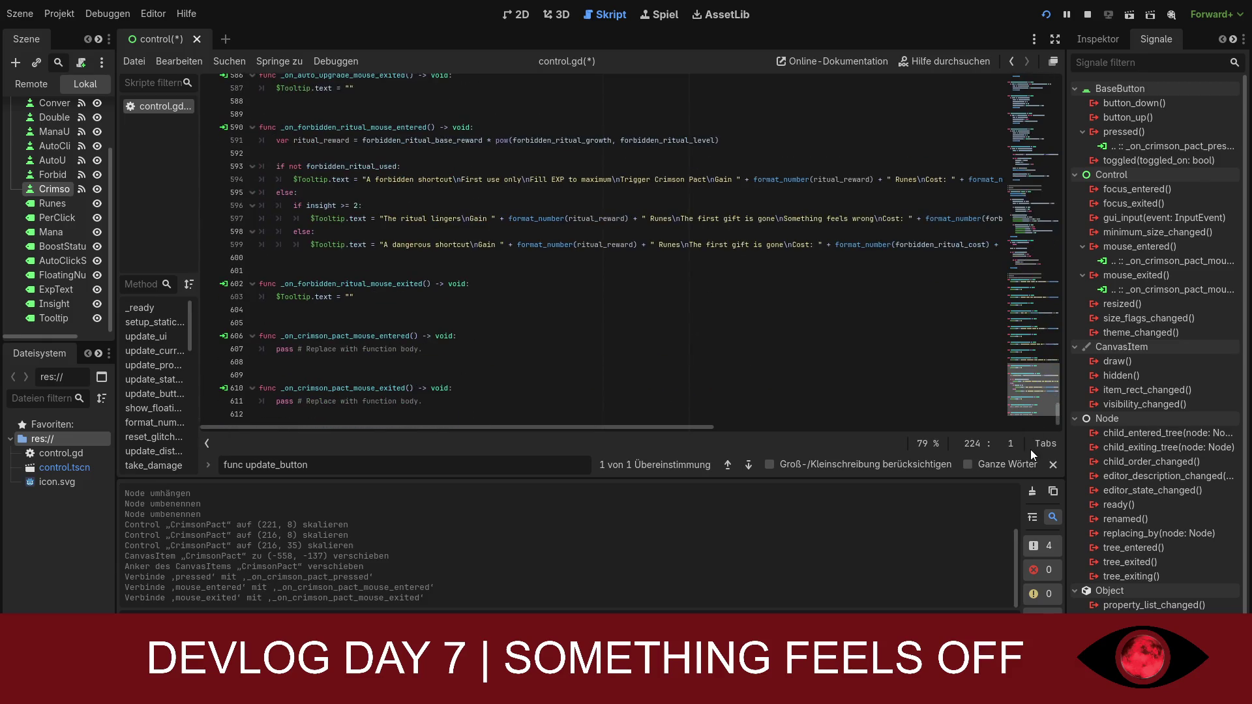
click(421, 349)
drag(422, 349, 286, 349)
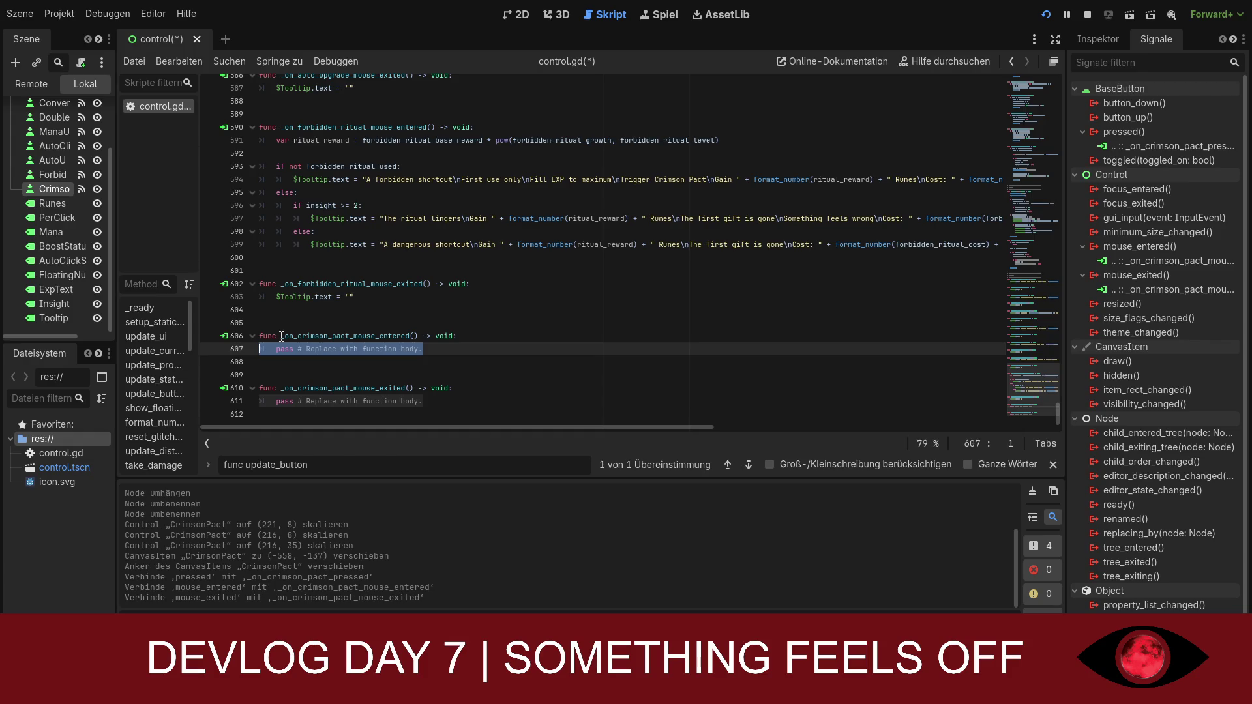
key(ctrl+v)
key(ctrl+v)
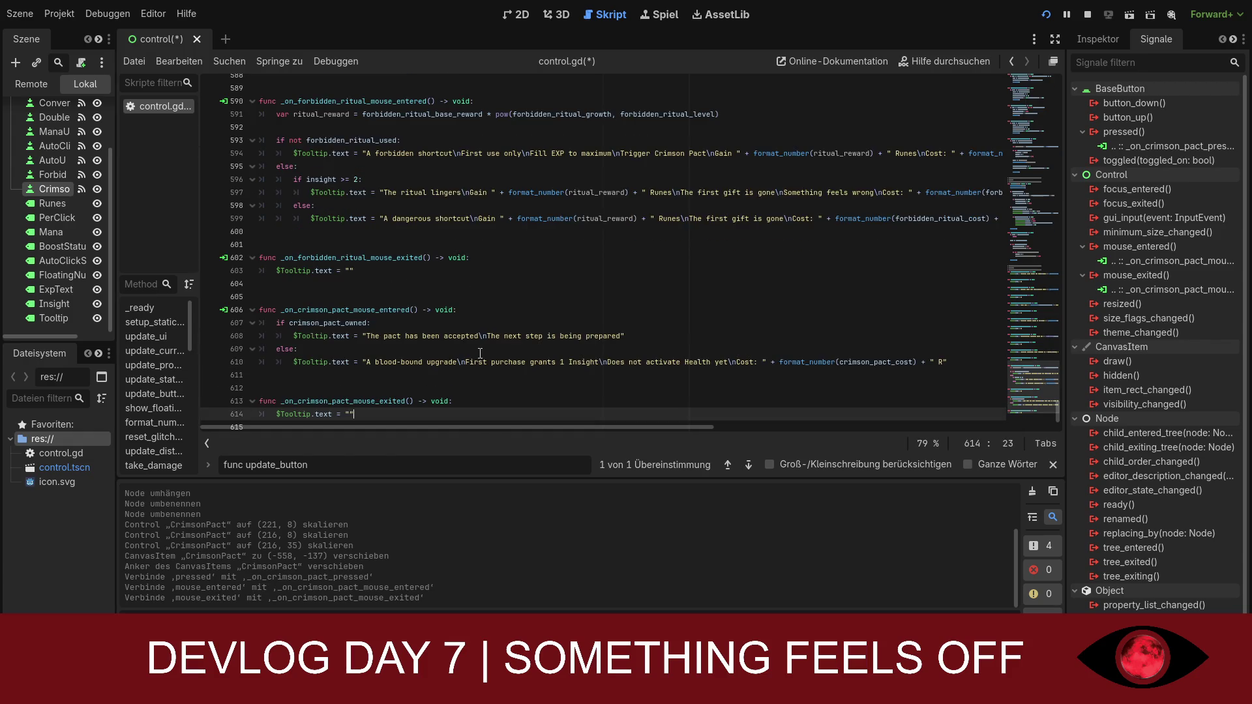
- Delete the duplicate mouse-exited function and extra blank lines, then save and run with F5
scroll(489, 376, down, 2)
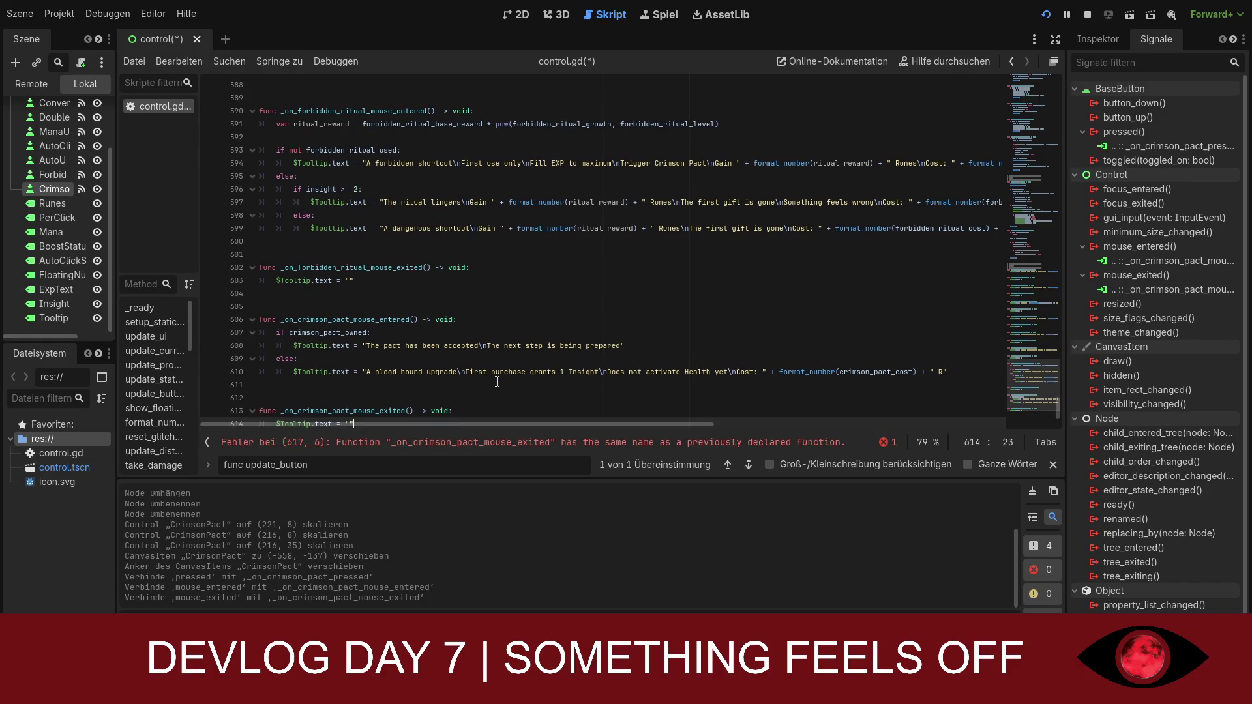
scroll(497, 382, down, 1)
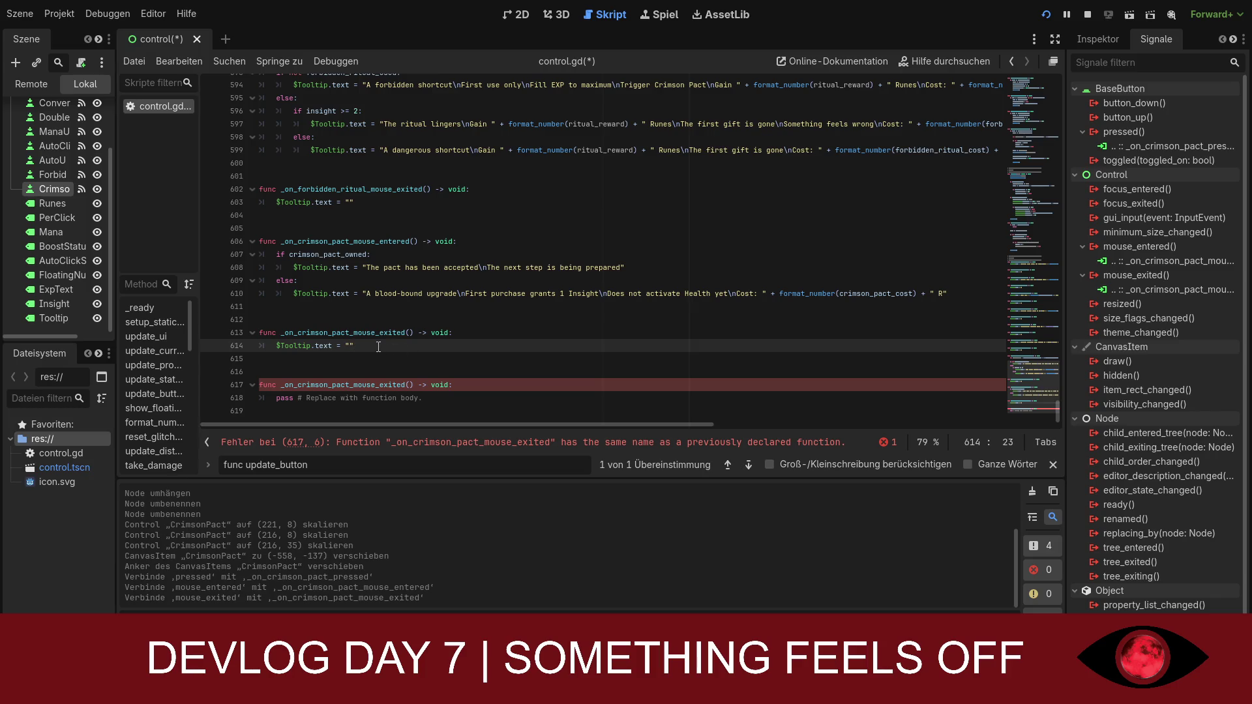
drag(350, 341, 259, 331)
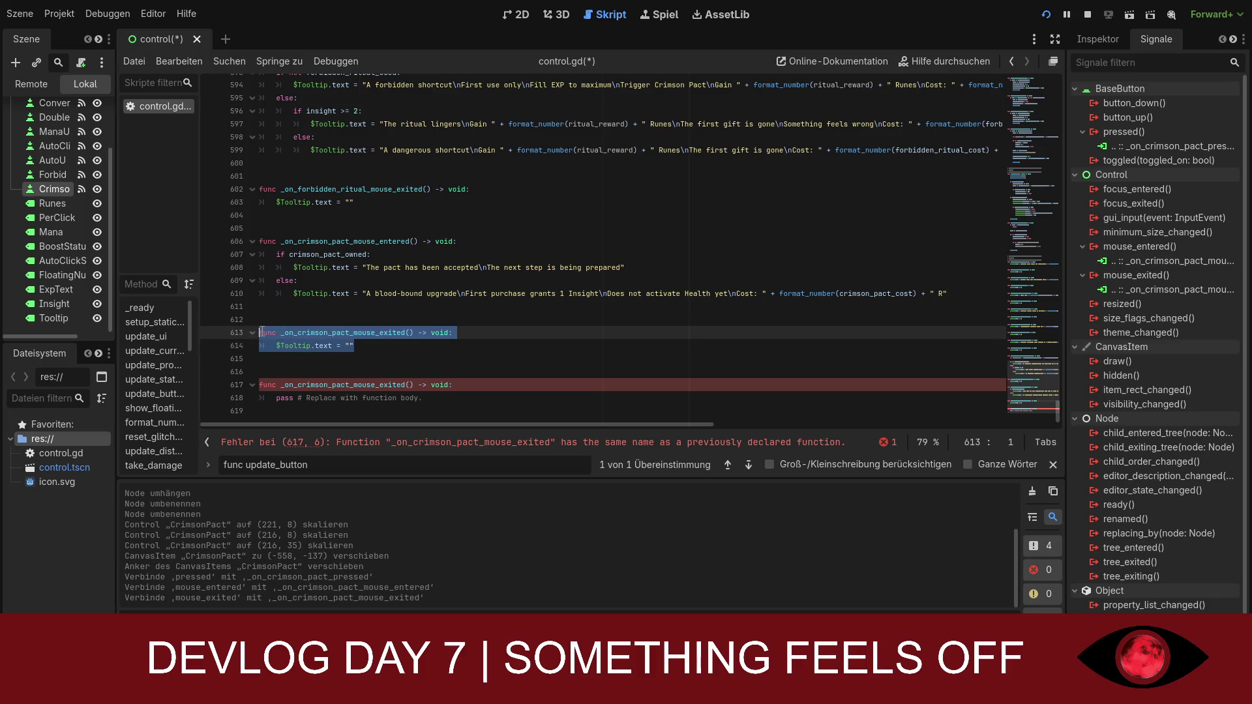
key(BackSpace)
scroll(280, 352, up, 1)
click(284, 370)
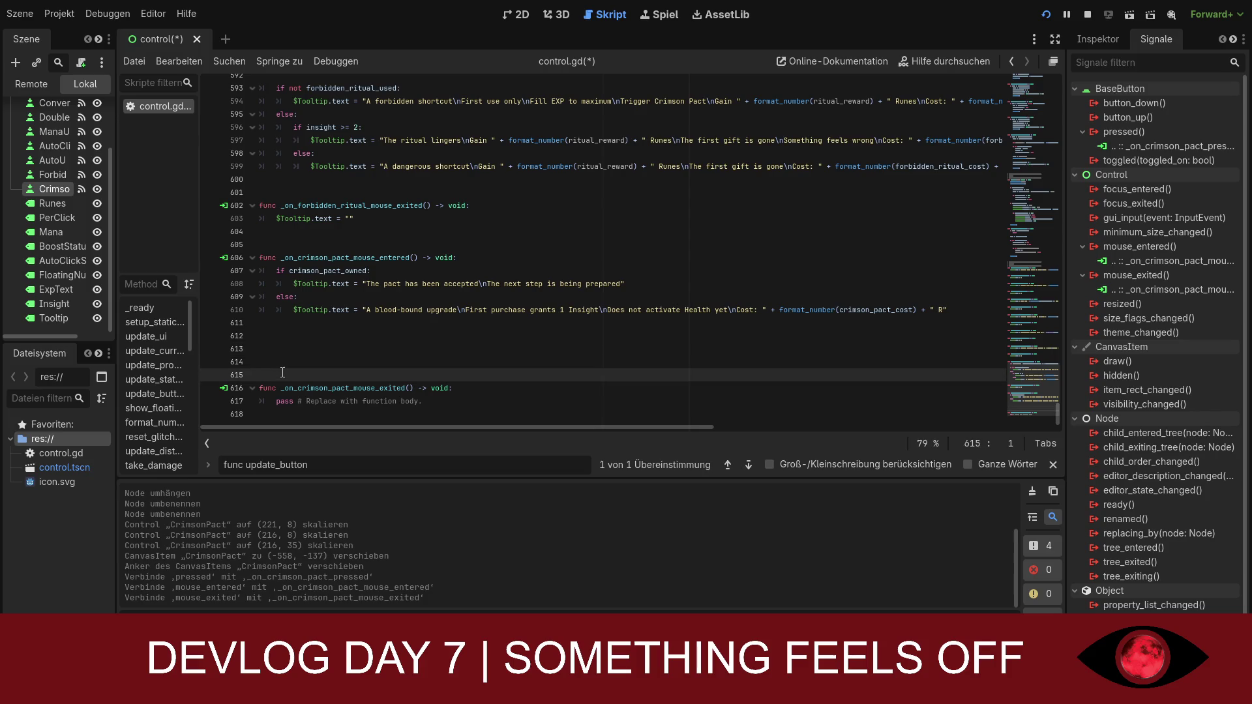
key(BackSpace)
key(BackSpace)
key(BackSpace)
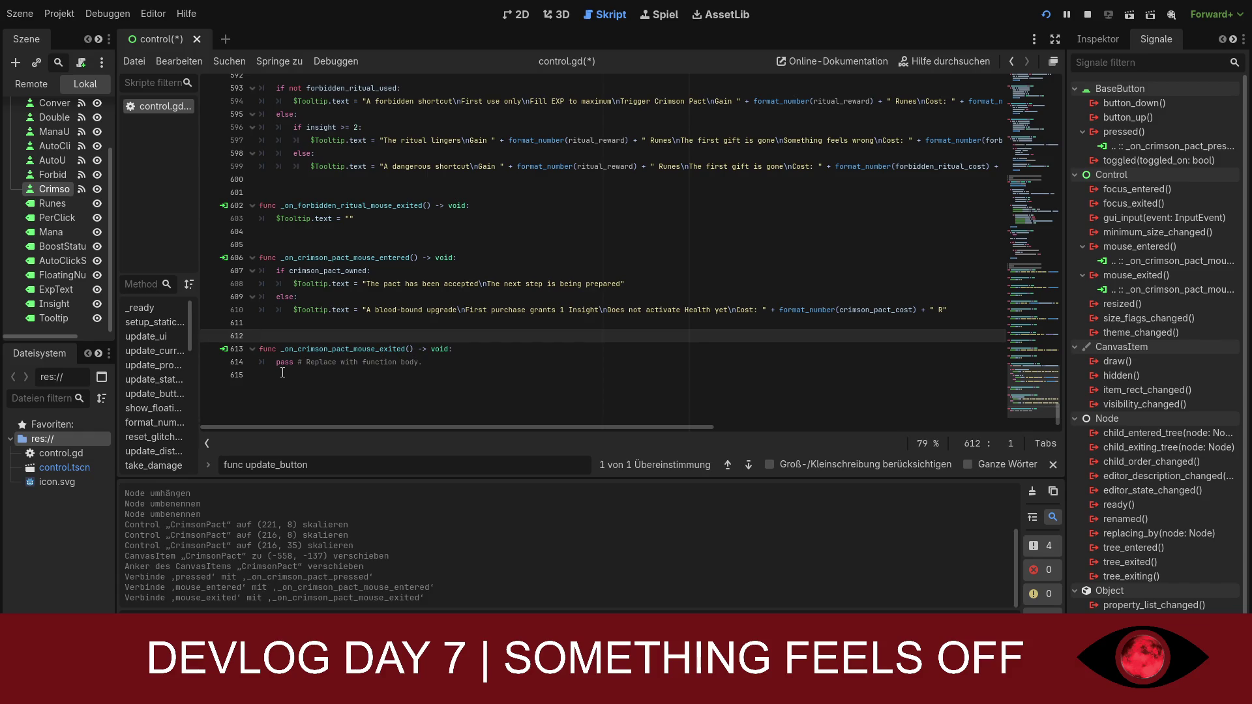
click(379, 389)
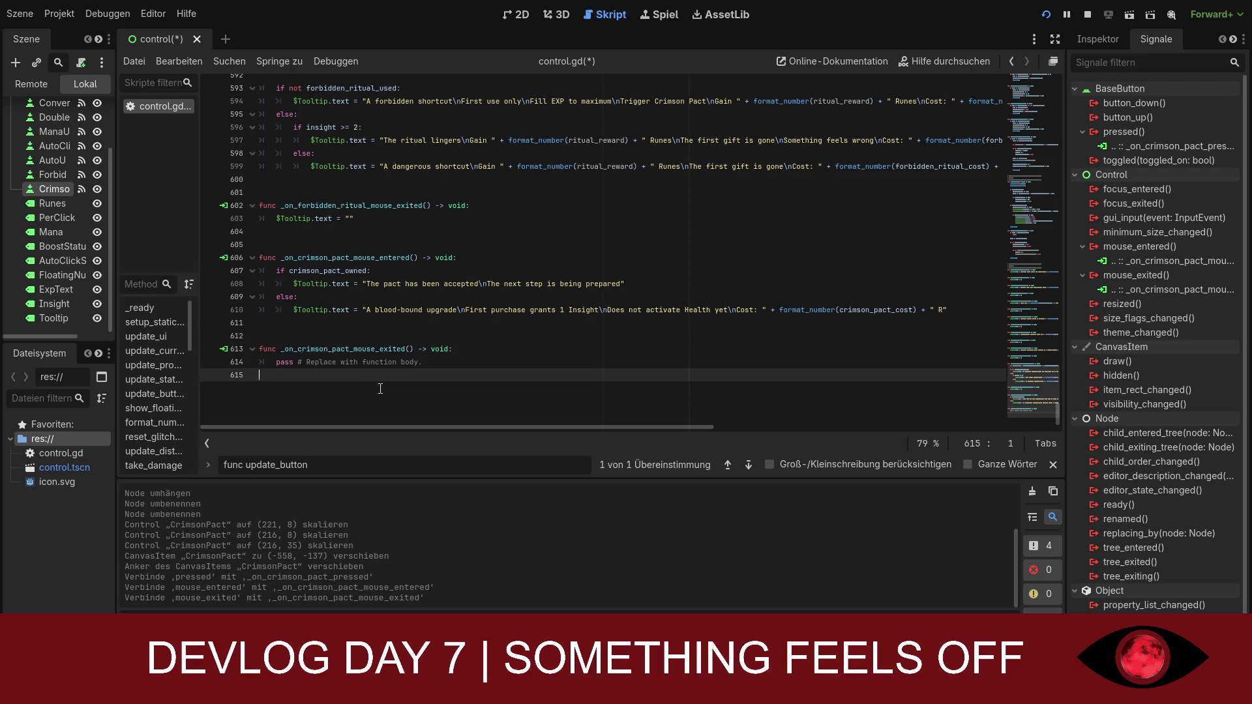
key(F5)
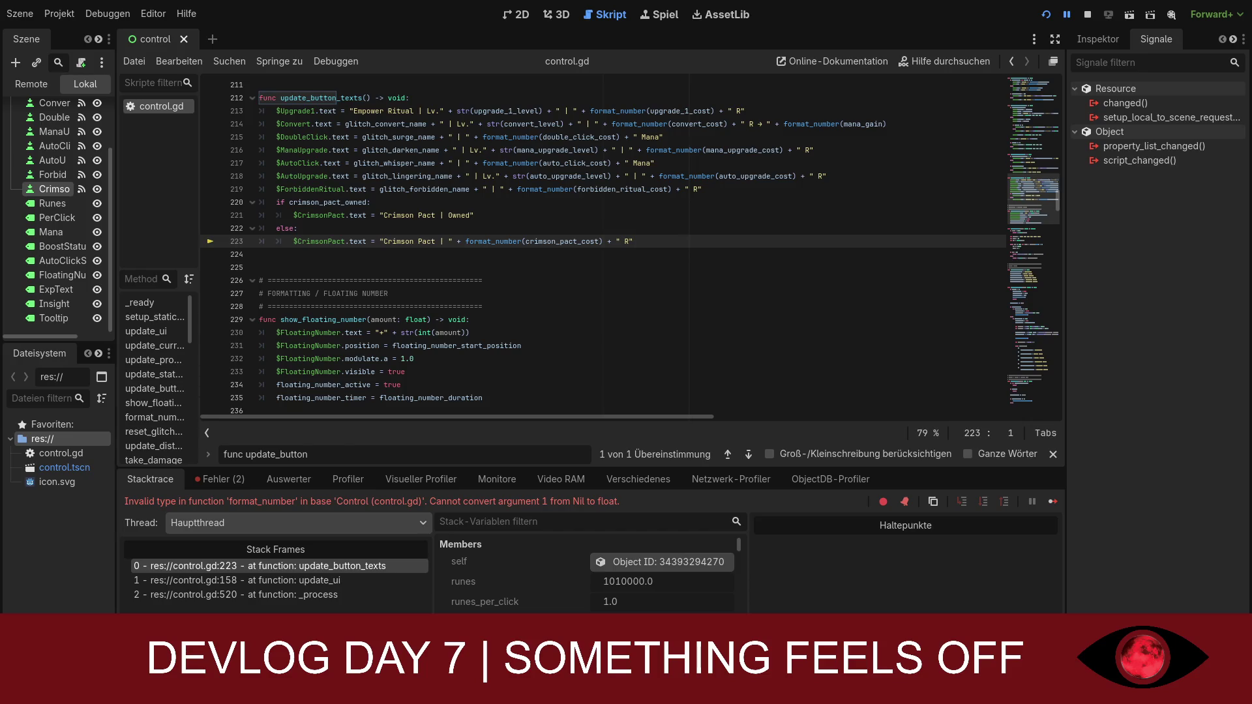
- Clear the old search text and drag the minimap to the Crimson Pact handlers near line 590
click(508, 307)
triple_click(314, 456)
key(BackSpace)
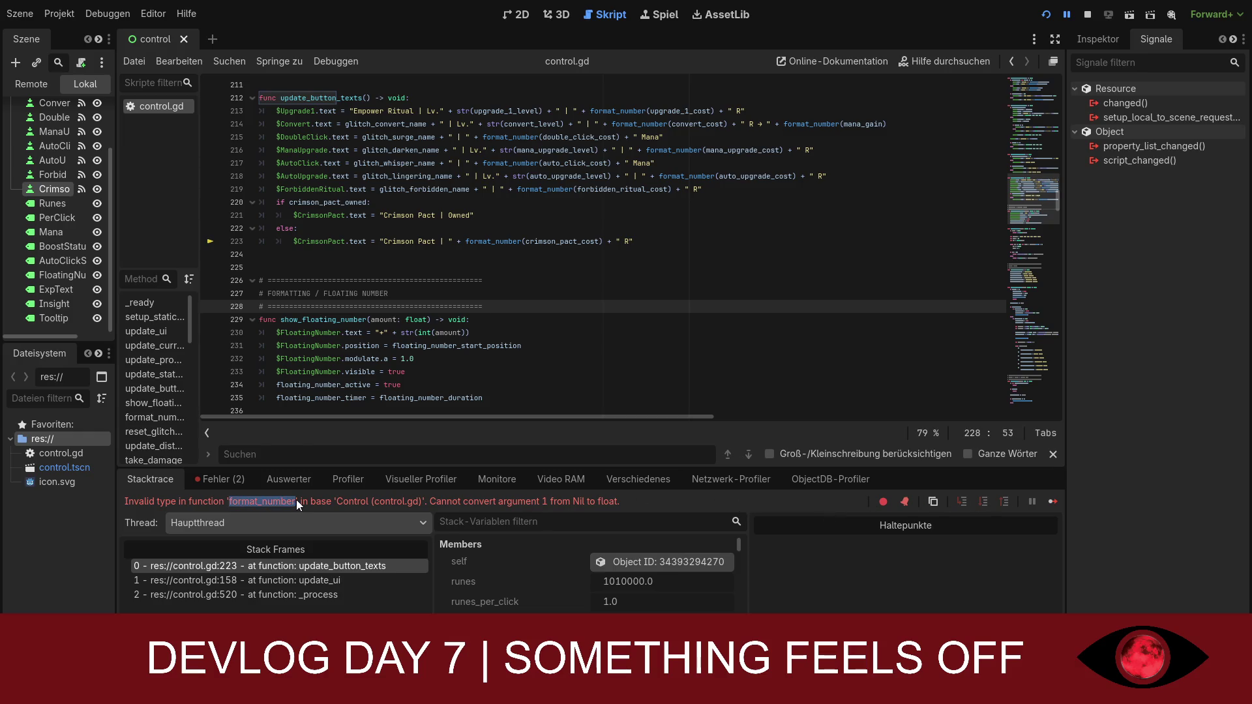
scroll(383, 357, down, 2)
scroll(382, 358, down, 3)
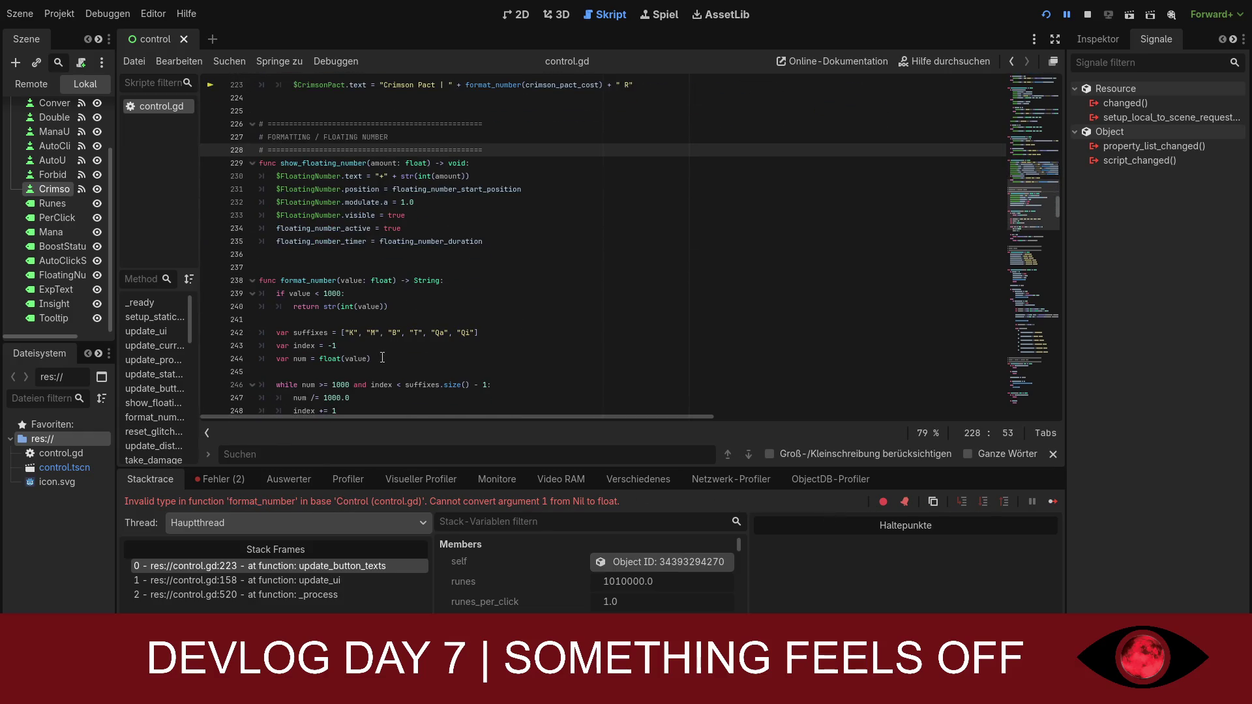
scroll(690, 359, up, 10)
scroll(689, 358, down, 8)
drag(1034, 217, 1039, 448)
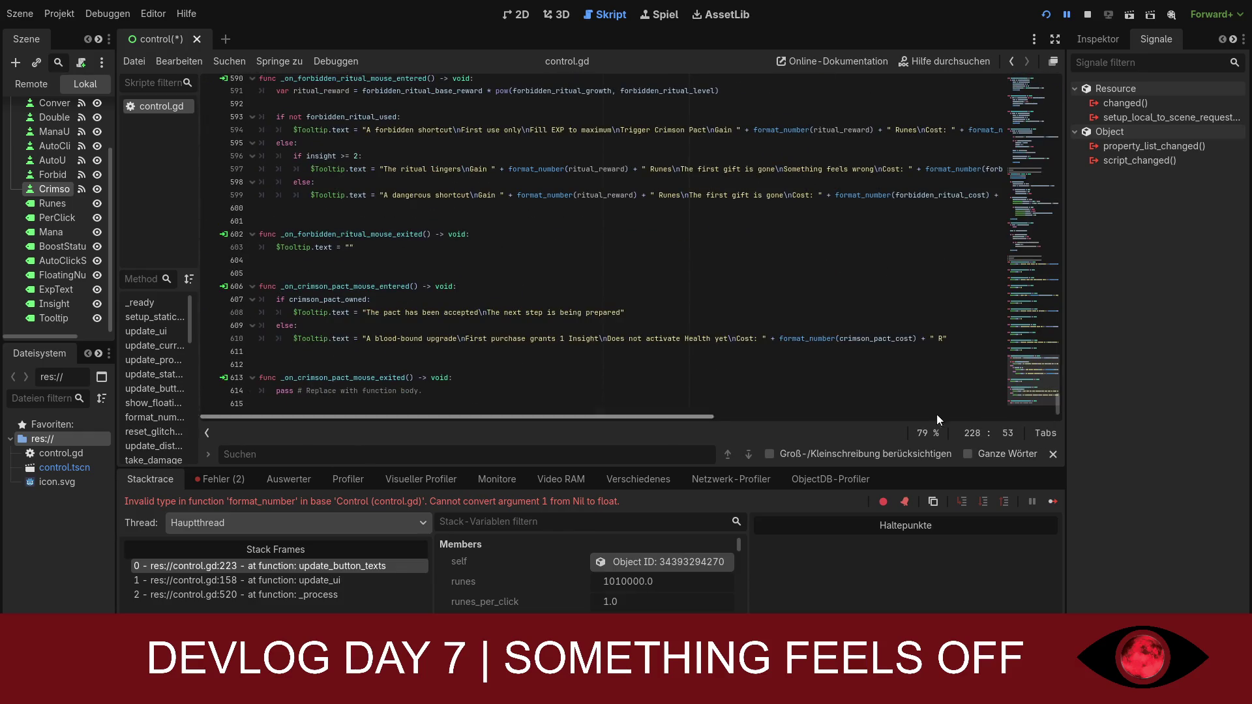
- Undo to the handler stubs, paste the tooltip if/else and clear code, and view the Fehler errors
click(774, 380)
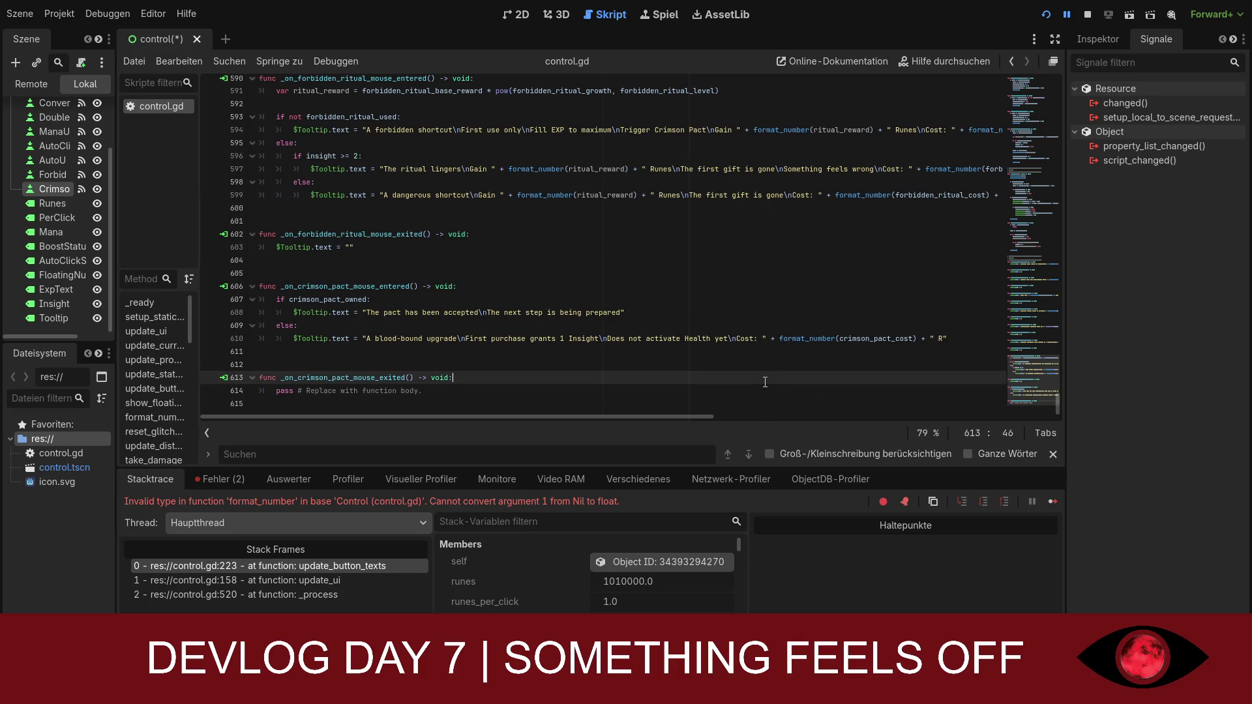
key(ctrl+z)
key(ctrl+z)
key(ctrl+z)
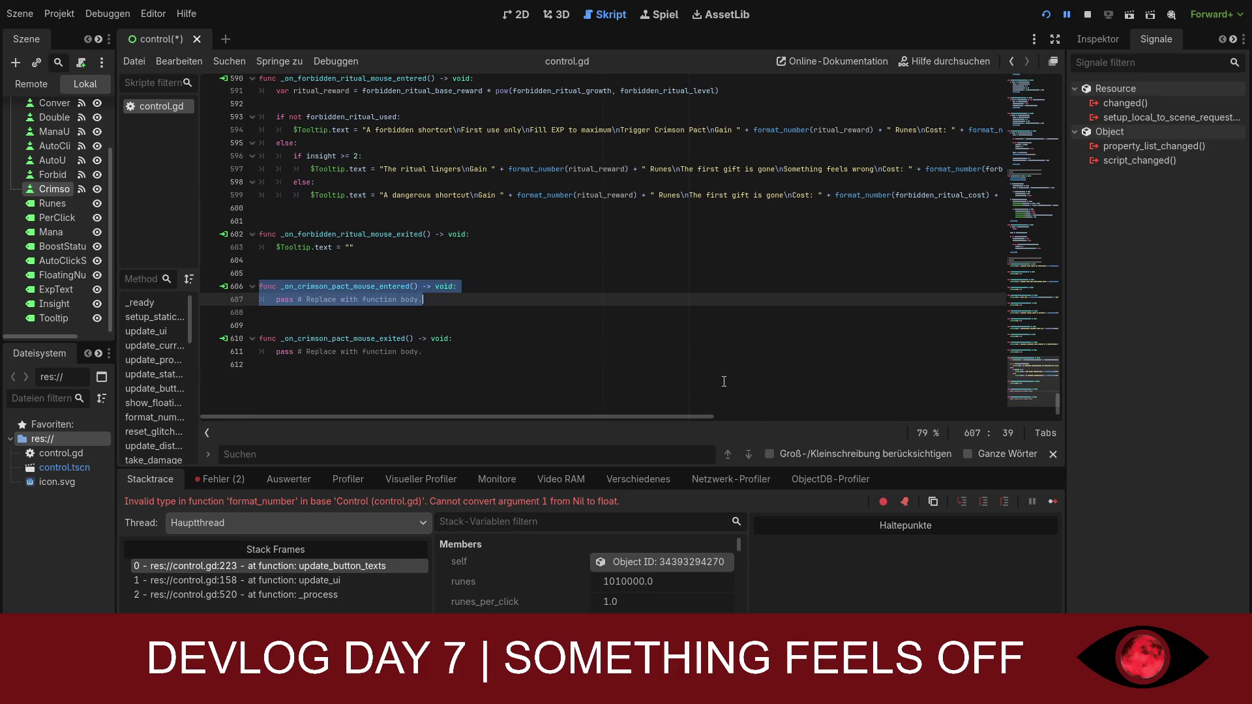
key(ctrl+z)
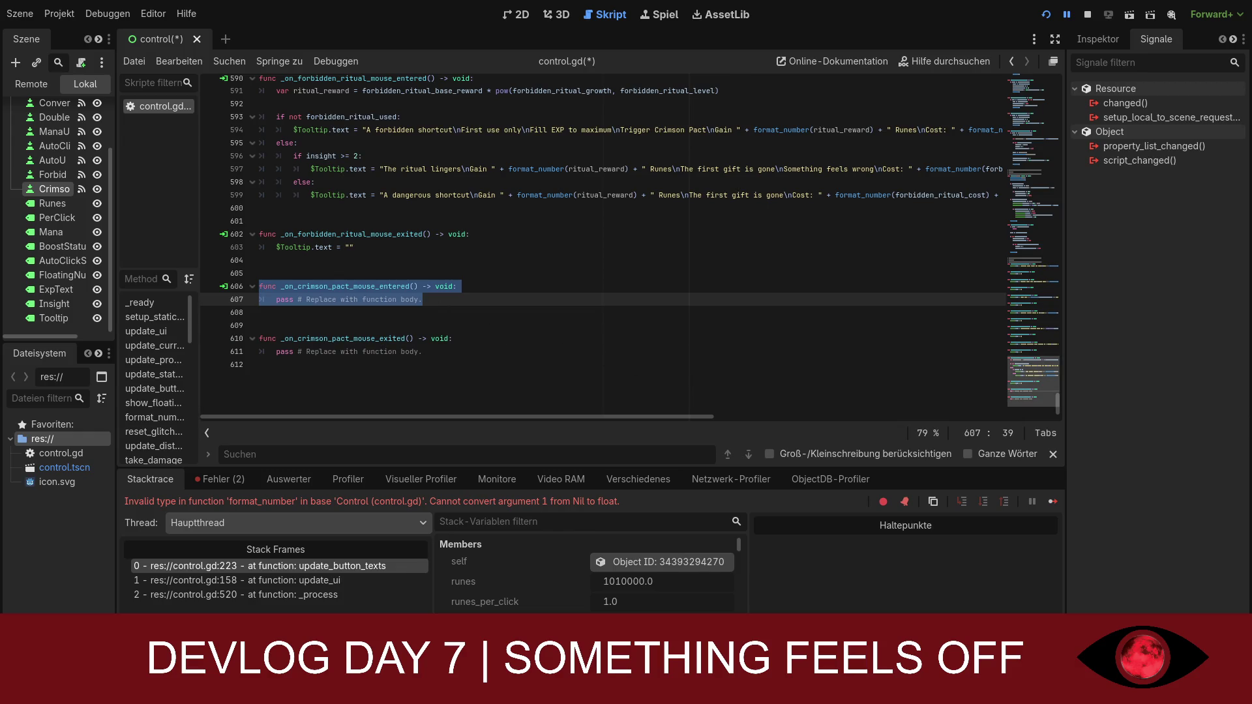
drag(436, 351, 258, 286)
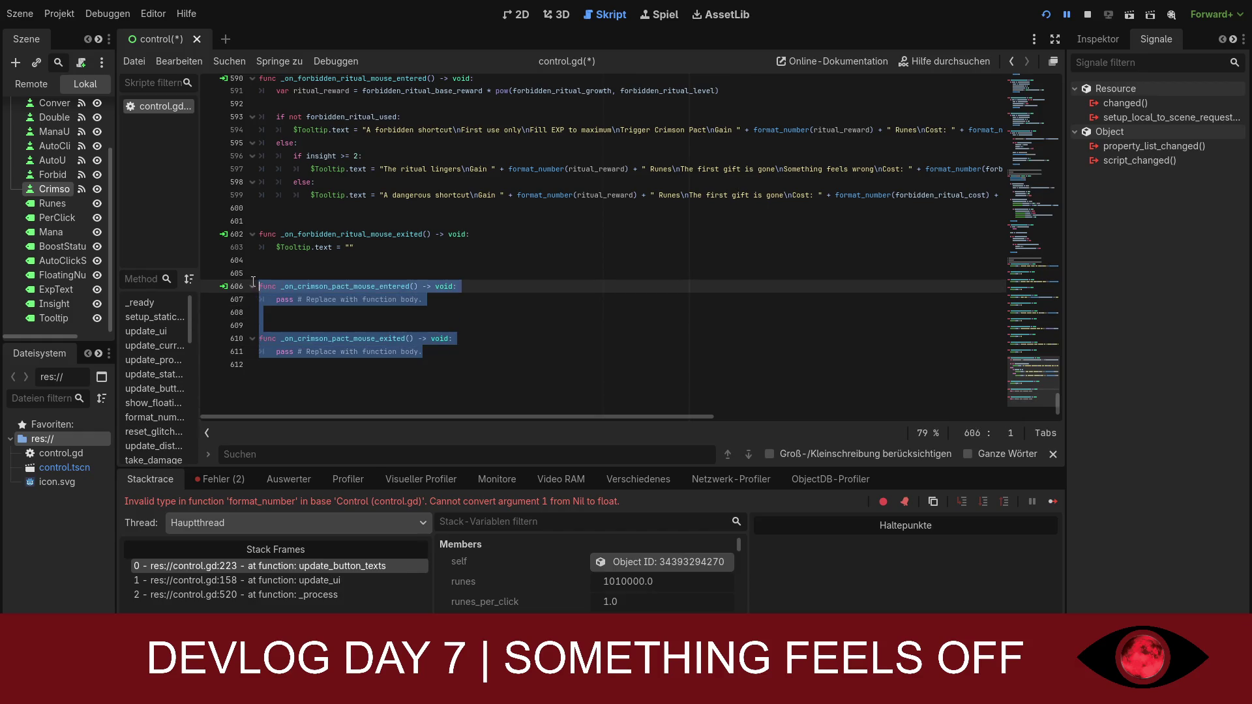
text(func _on_crimson_pact_mouse_entered() -> void: 	if crimson_pact_owned: 		$Tooltip.text = "The pact has been accepted\nThe next step is being prepared" 	else: 		$Tooltip.text = "A blood-bound upgrade\nFirst purchase grants 1 Insight\nDoes not activate Health yet\nCost: " + format_number(crimson_pact_cost) + " R"   func _on_crimson_pact_mouse_exited() -> void: 	$Tooltip.text = "")
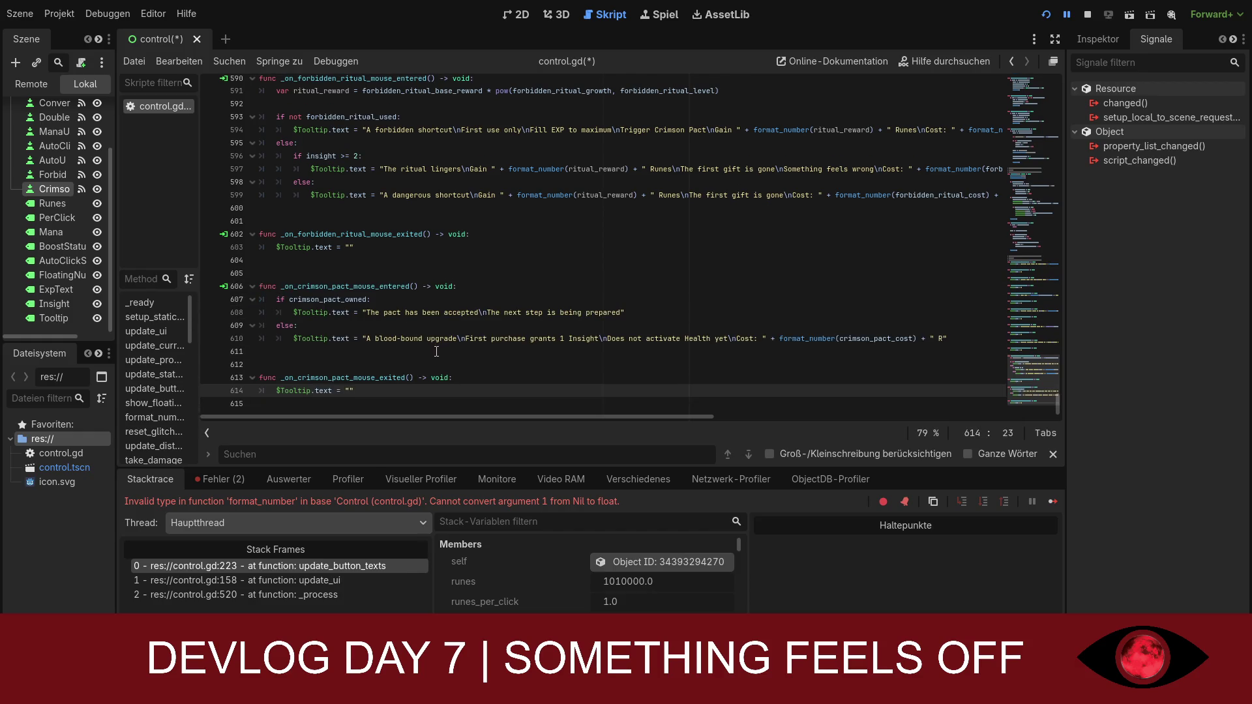
click(220, 480)
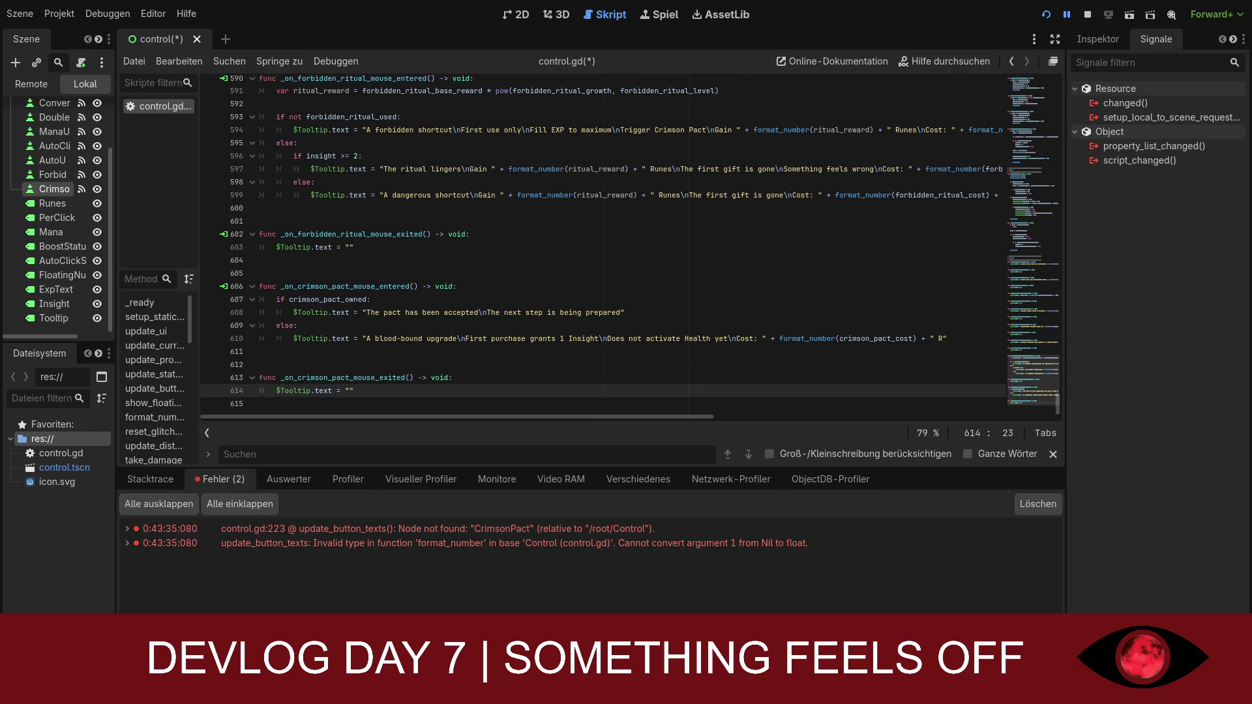
- Search for 'func update_progress_disp' to reach update_progress_display at line 175
click(689, 364)
text(func)
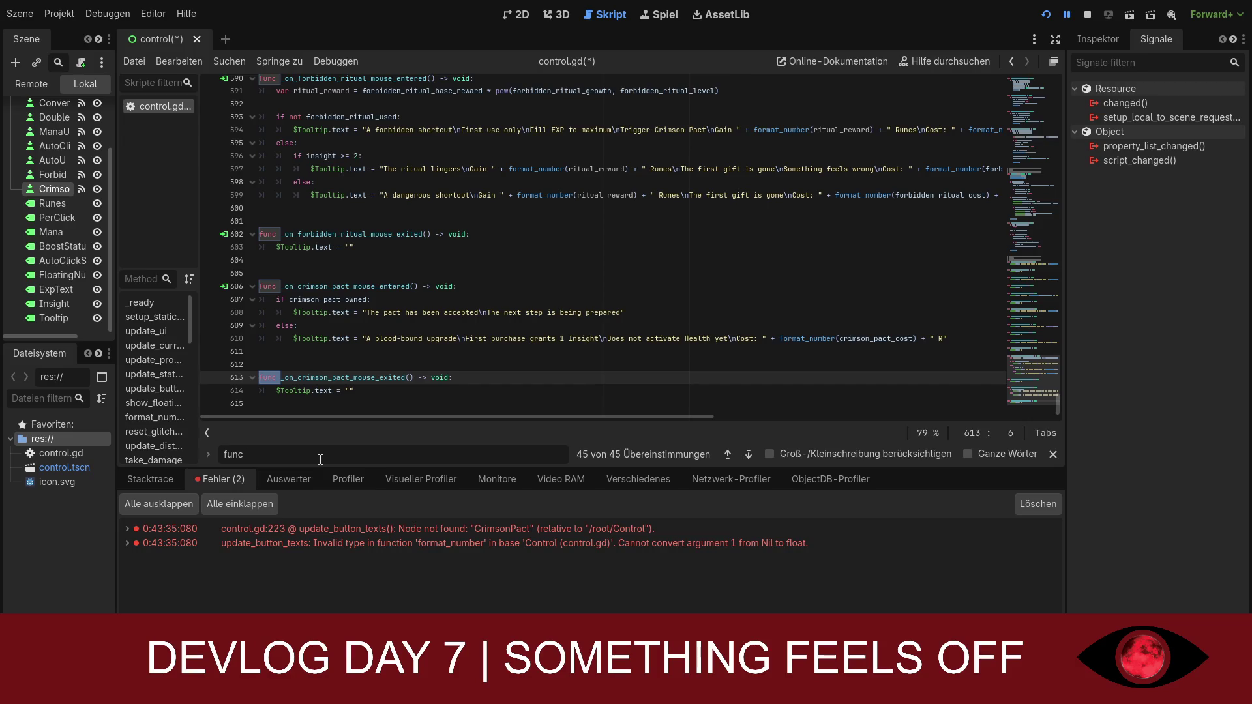
text( update_progress_disp)
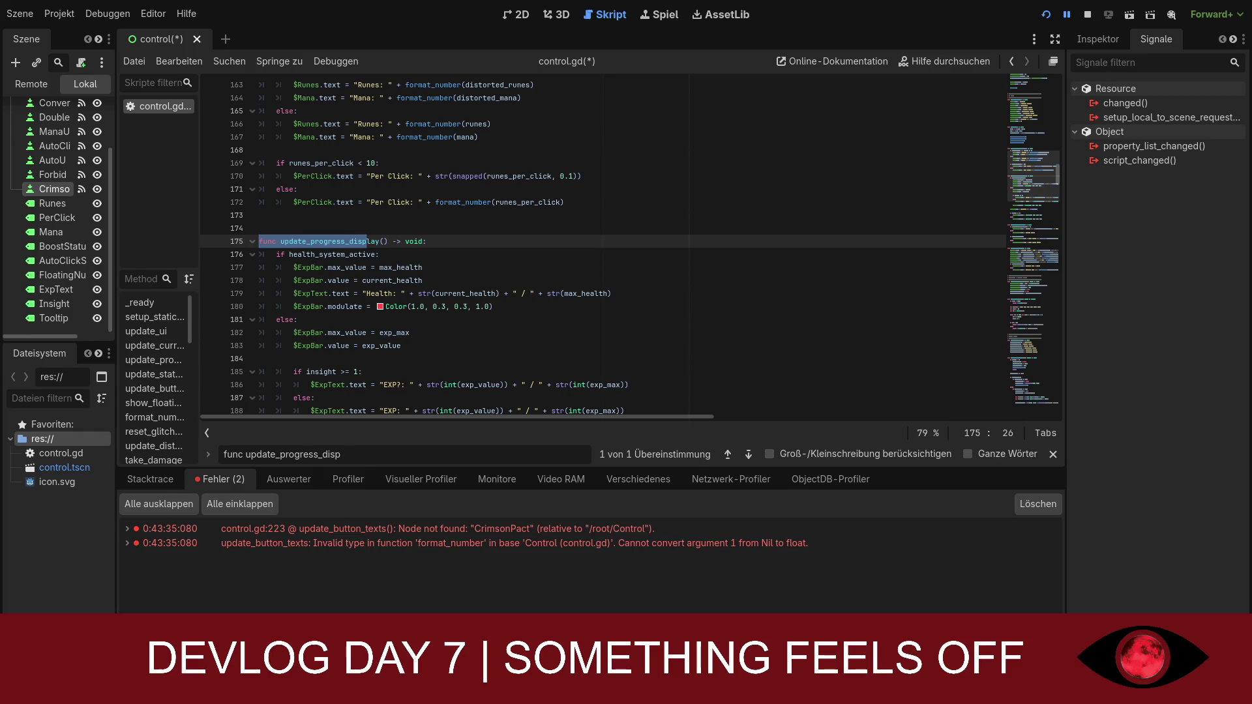
- Delete the repeated insight text and yellow colour lines 192–197, then save control.gd
scroll(630, 248, up, 1)
scroll(630, 247, down, 1)
drag(401, 346, 258, 242)
key(ctrl+z)
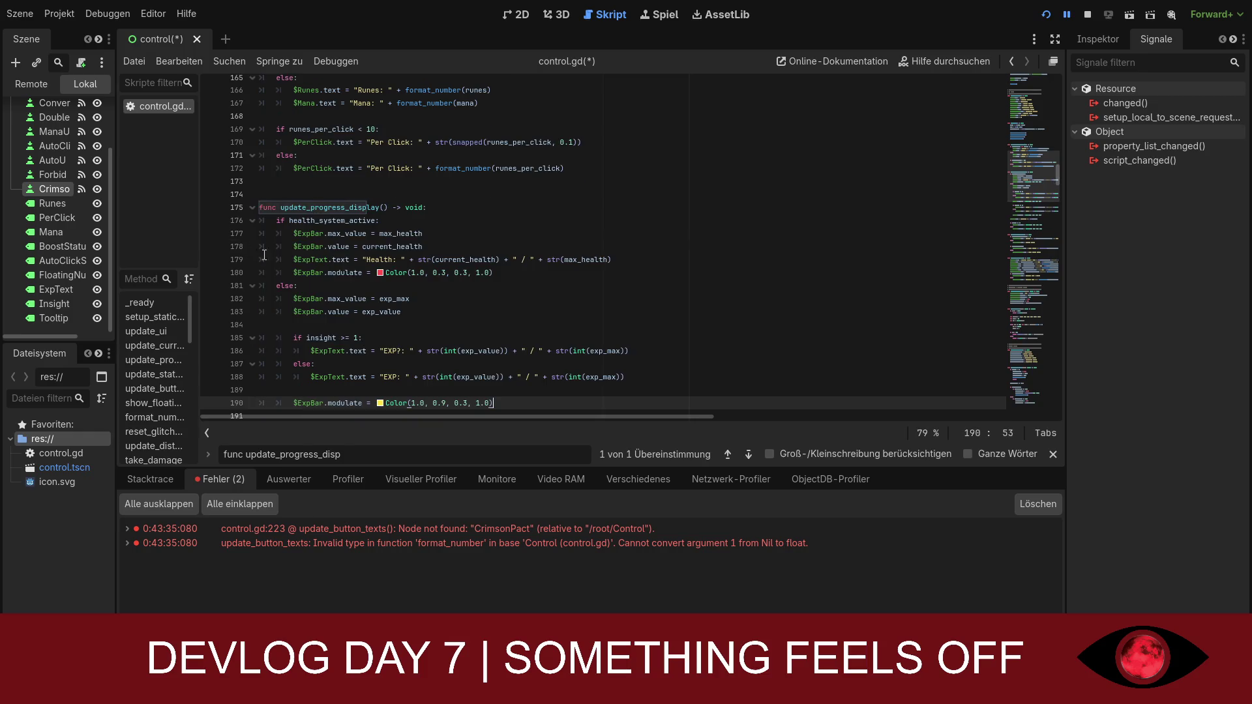
scroll(430, 307, down, 1)
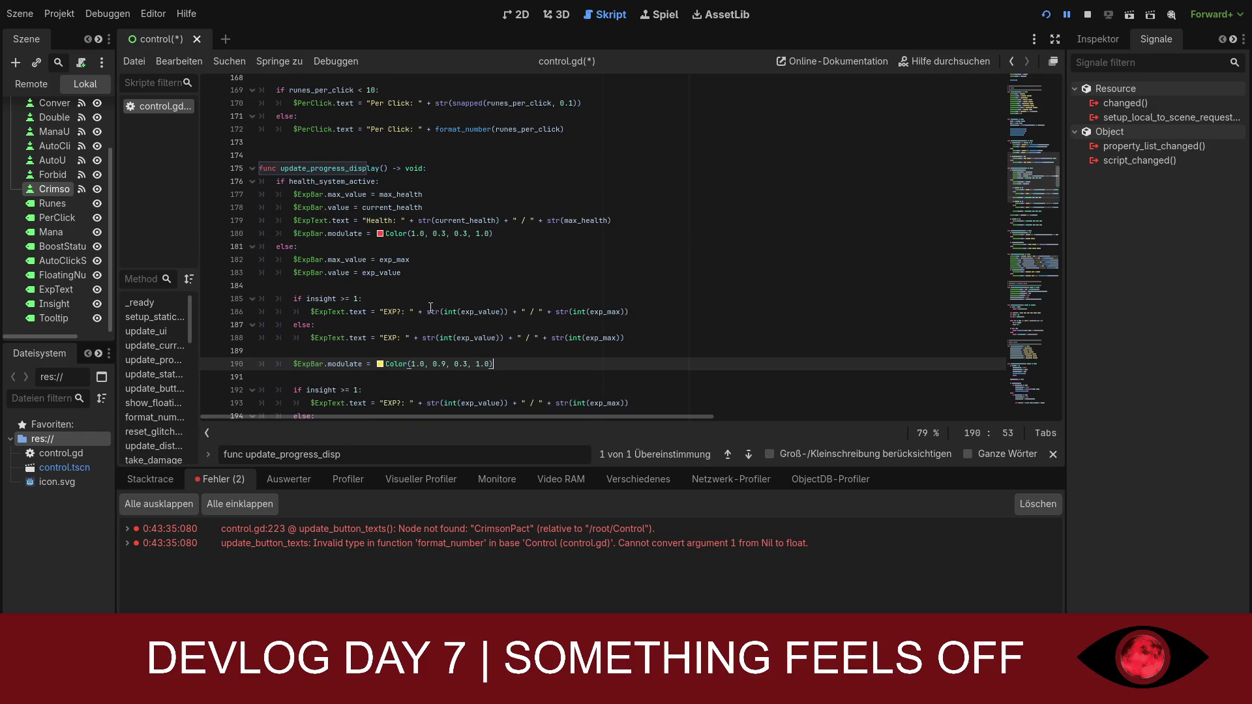
scroll(444, 306, down, 1)
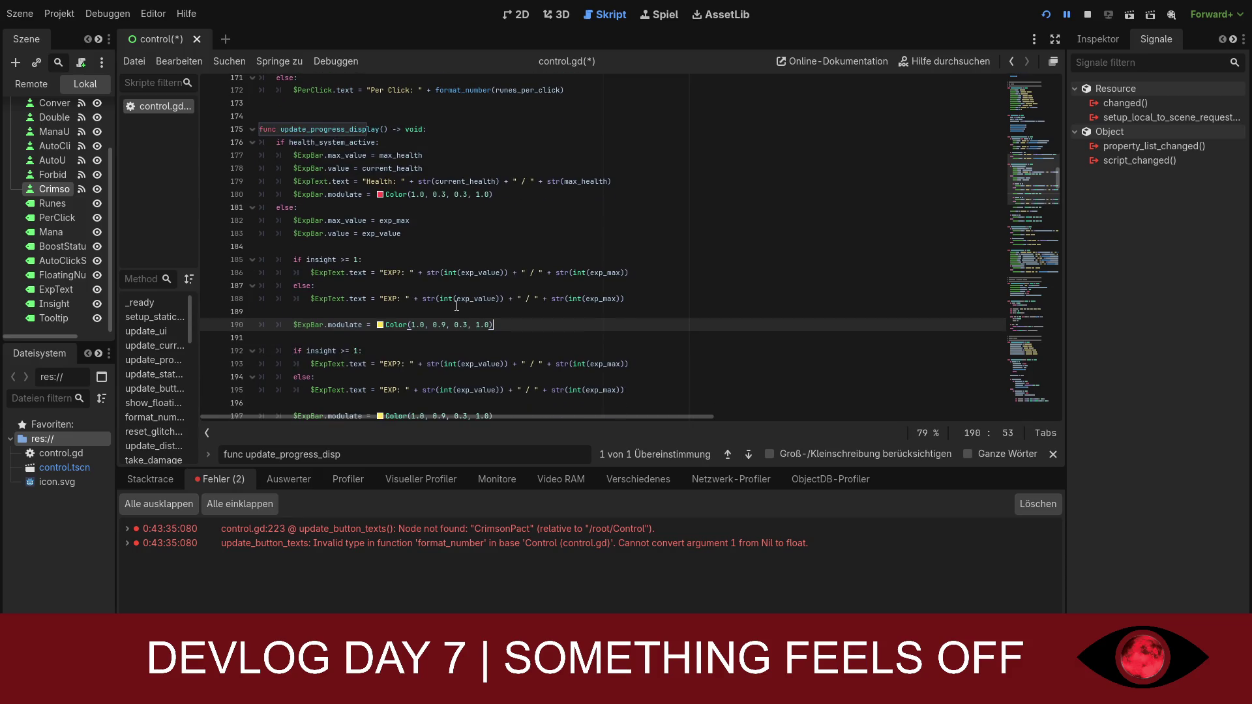
scroll(471, 307, down, 2)
click(630, 352)
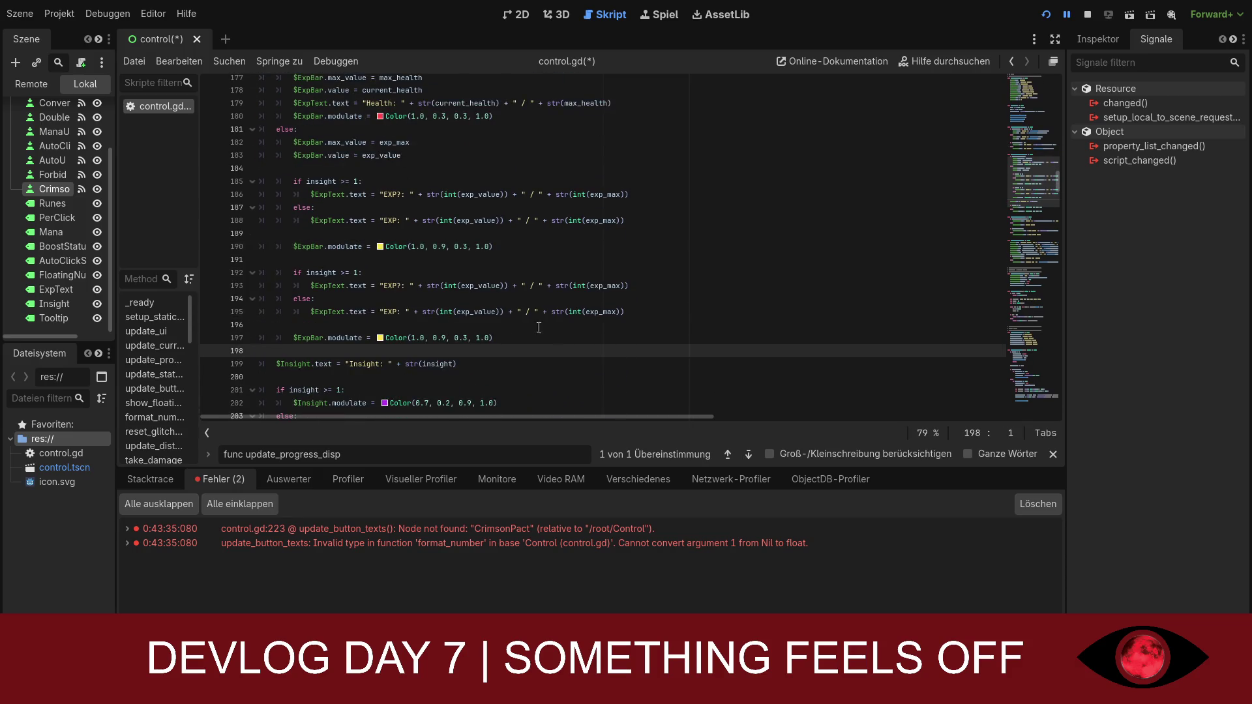
click(404, 286)
click(387, 270)
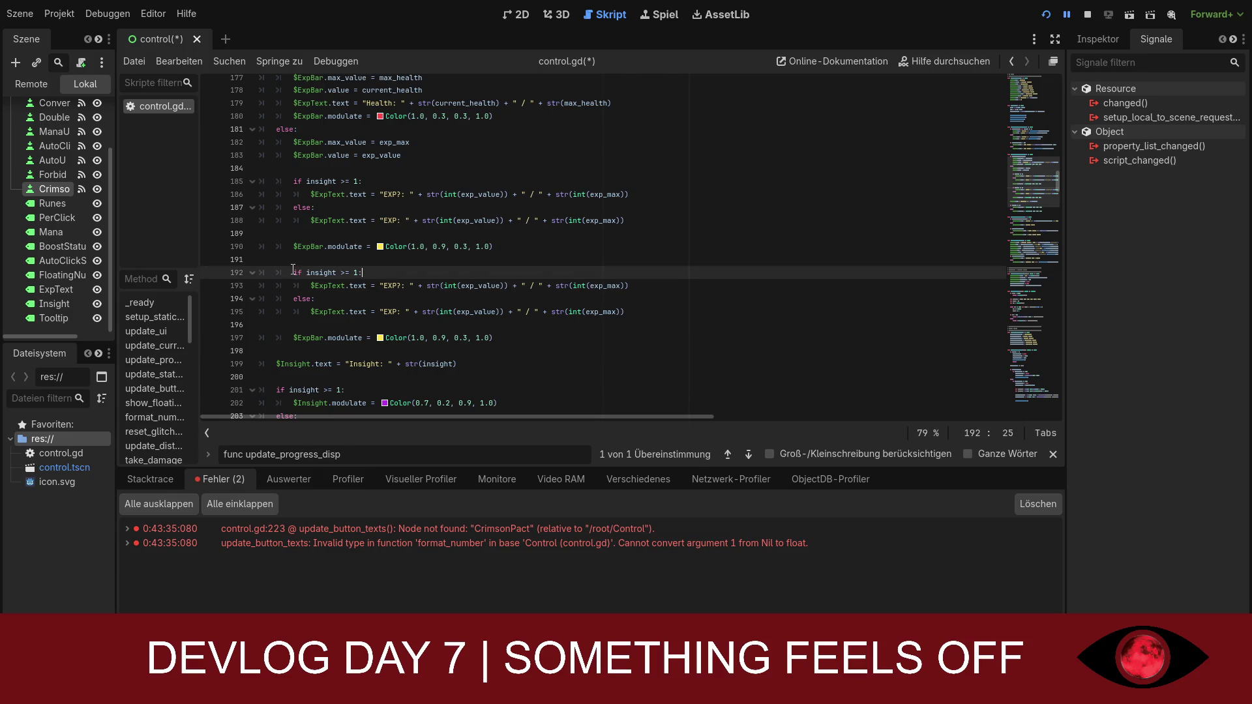
drag(293, 272, 503, 338)
scroll(504, 338, up, 1)
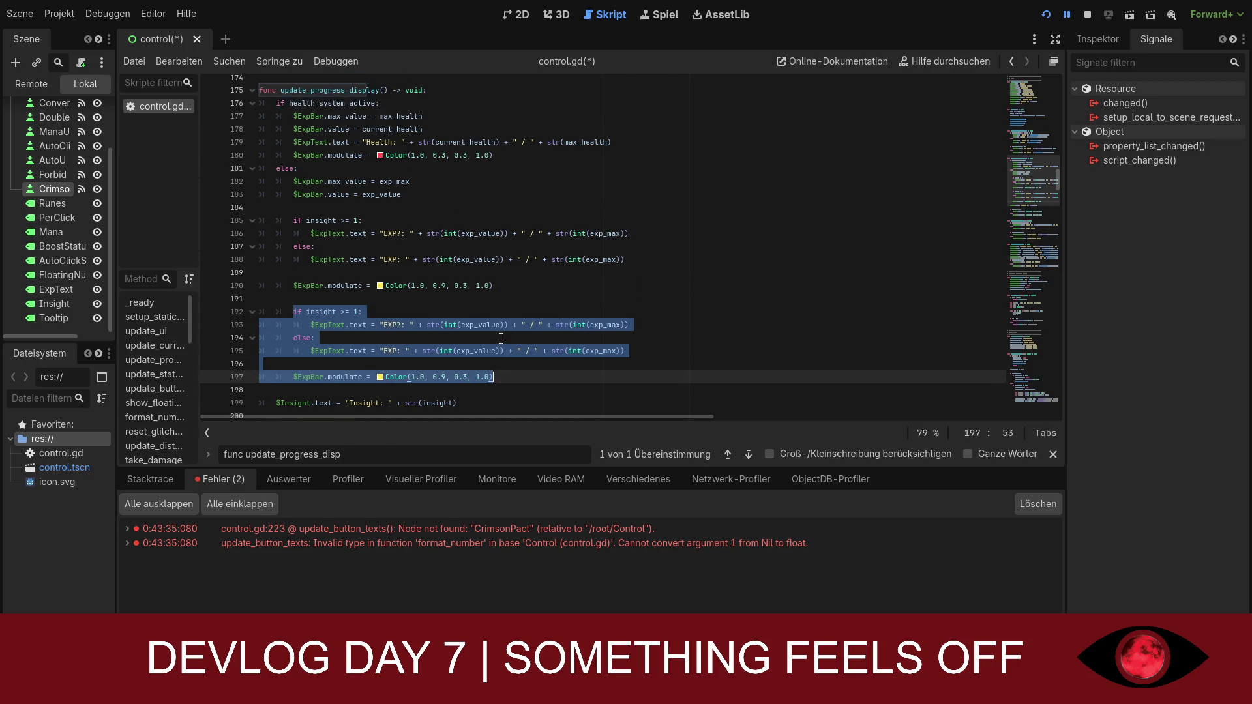
key(BackSpace)
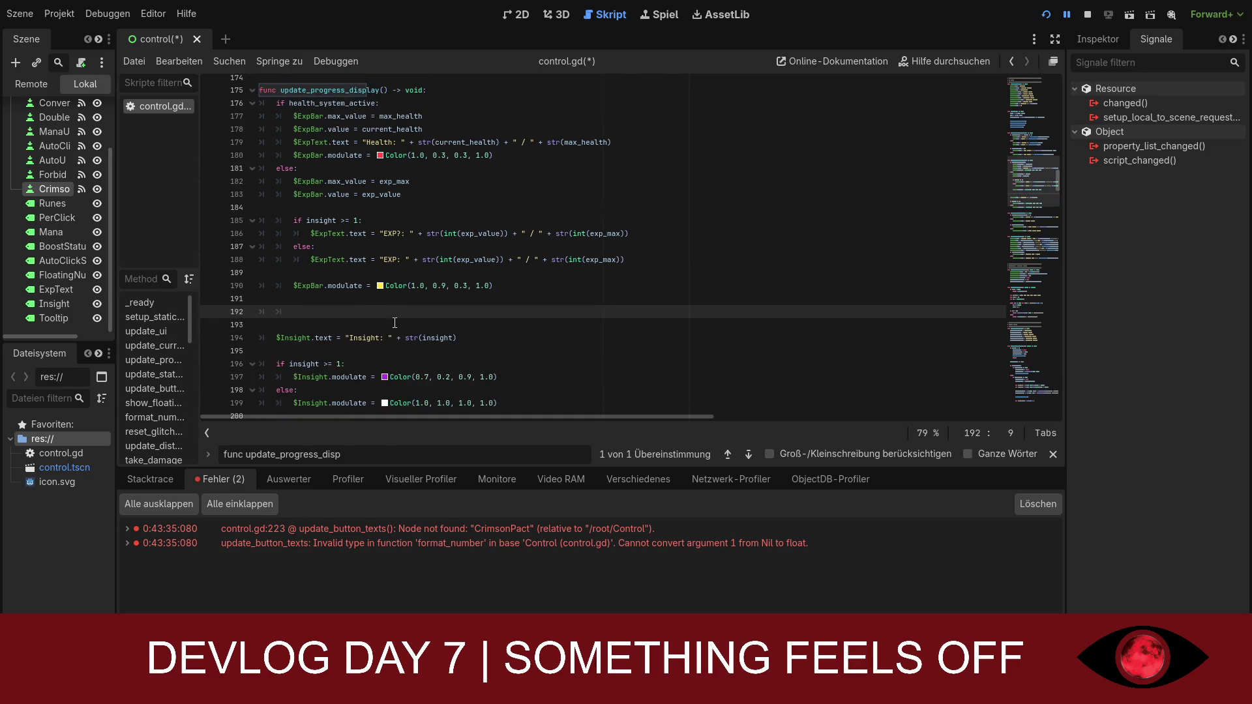
key(ctrl+s)
- Select the CrimsonPact node to view its signal connections and widen the Scene dock
click(53, 190)
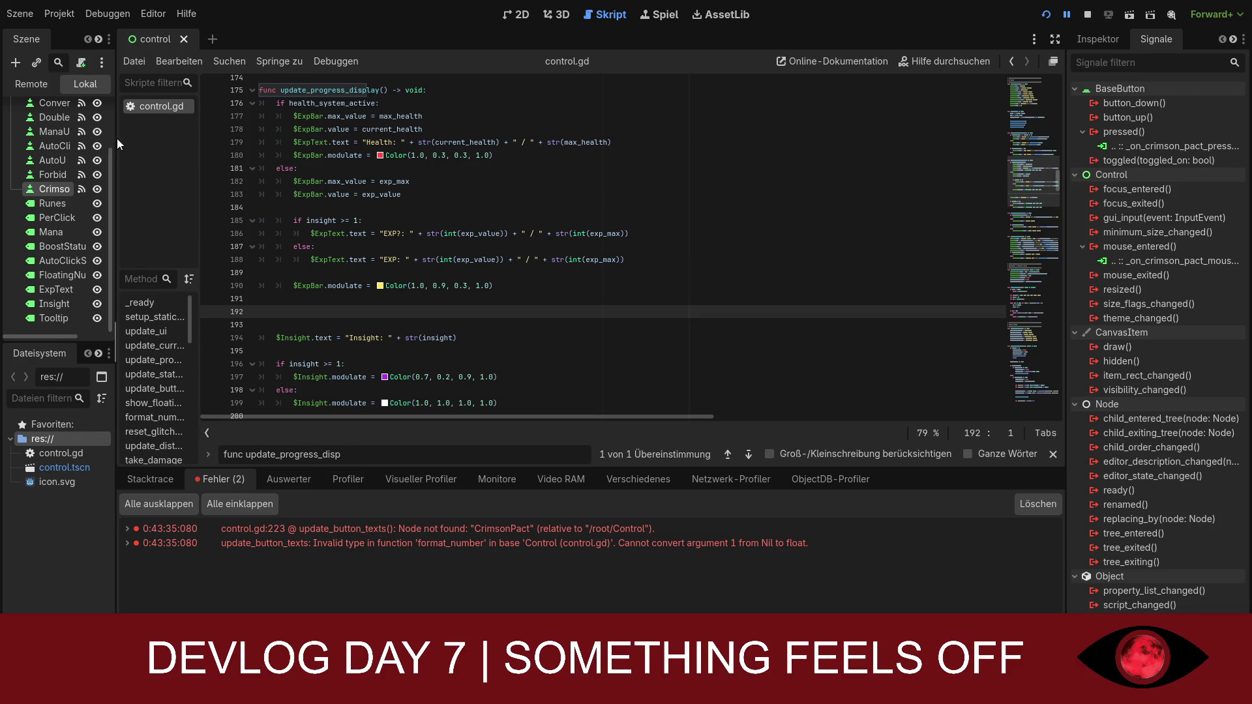
drag(116, 139, 167, 138)
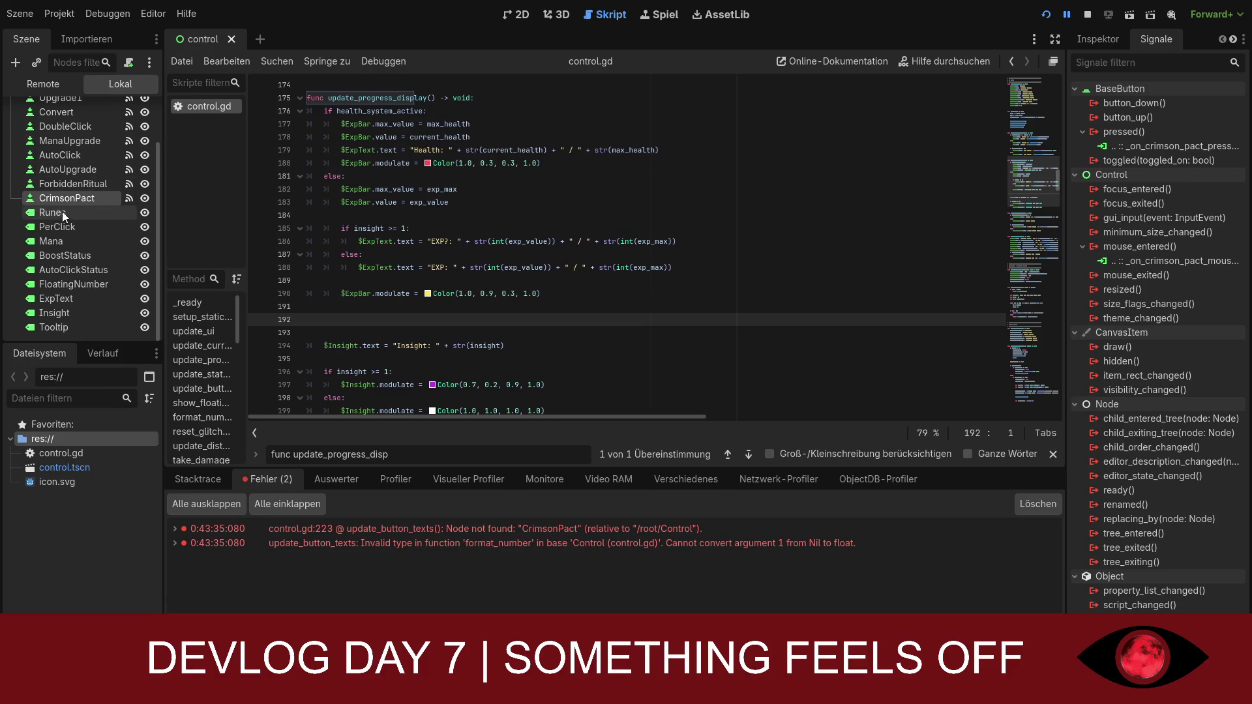